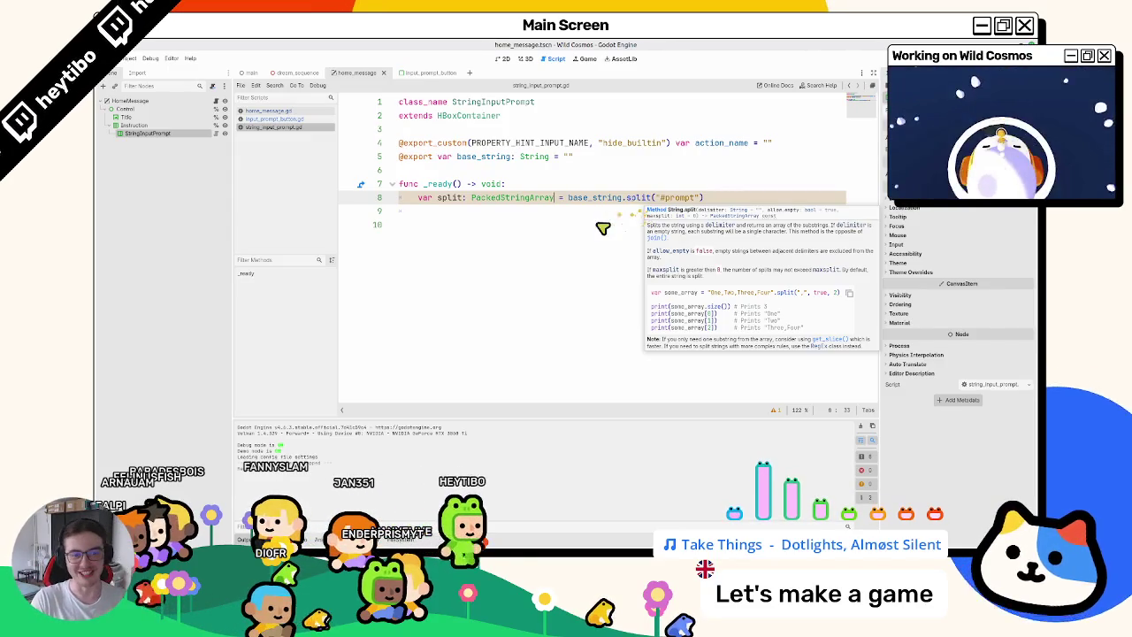
# Check the split method's docs, then add print(split) on line 9.
pyautogui.keyDown('ctrl'); pyautogui.click(626, 198); pyautogui.keyUp('ctrl')
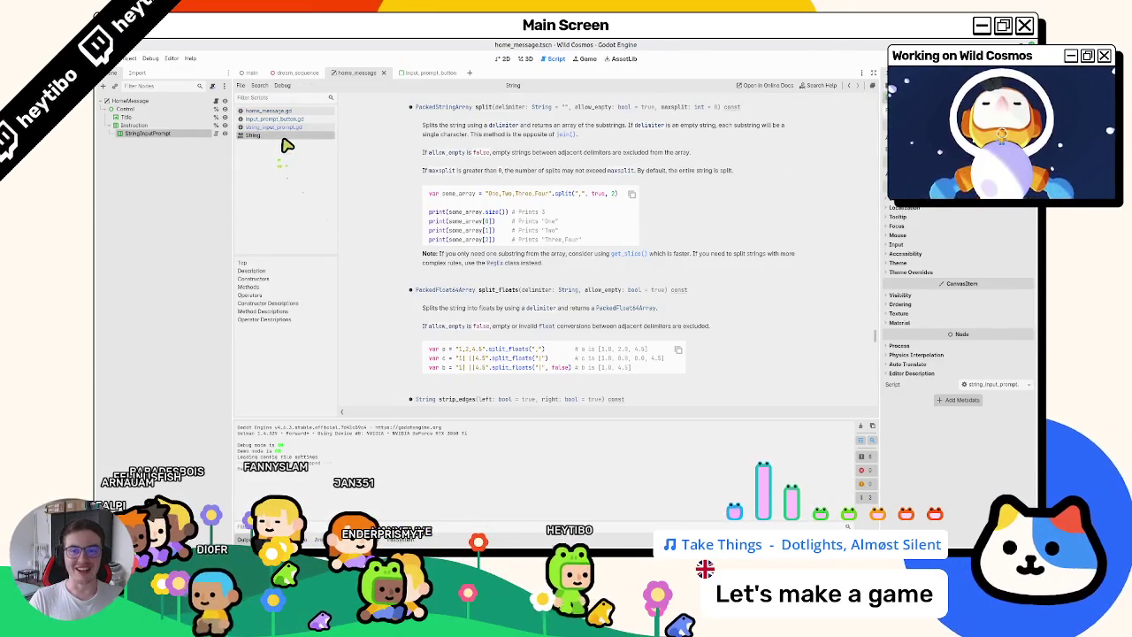
pyautogui.middleClick(290, 135)
pyautogui.doubleClick(447, 200)
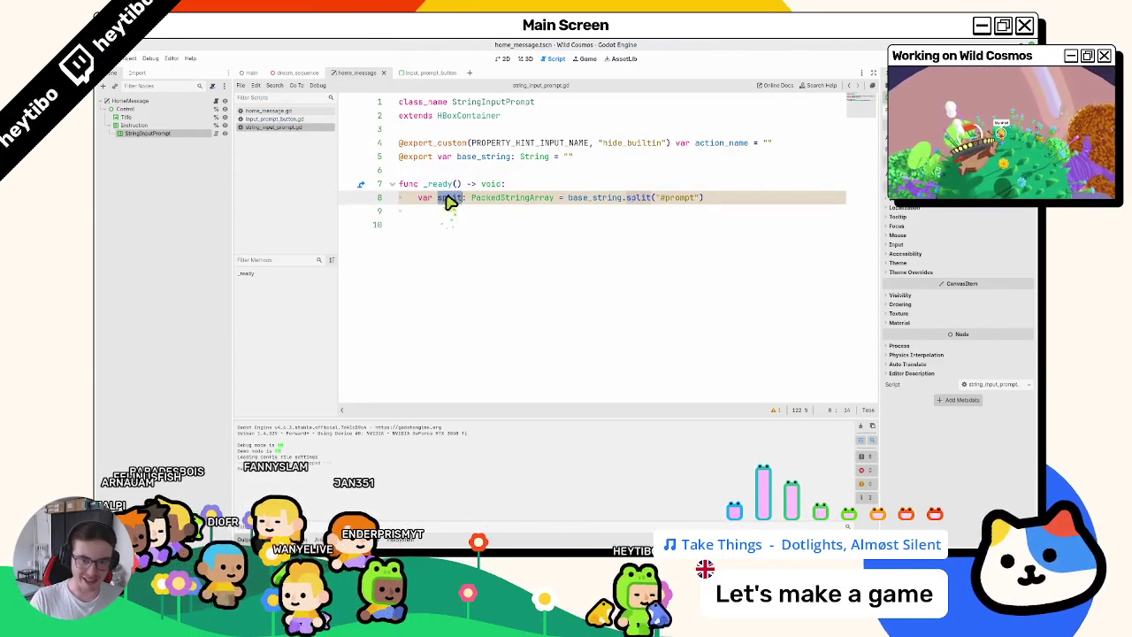
pyautogui.click(449, 216)
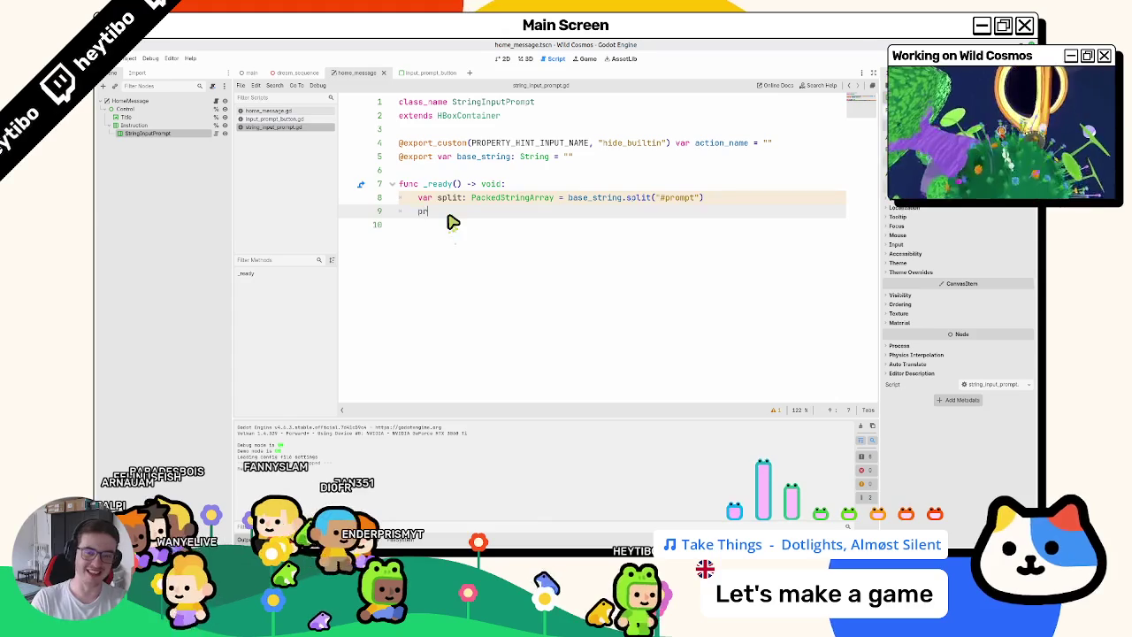
pyautogui.write('int(split')
# Test-run the game once to see the printed split result, then close it.
pyautogui.press('F6')
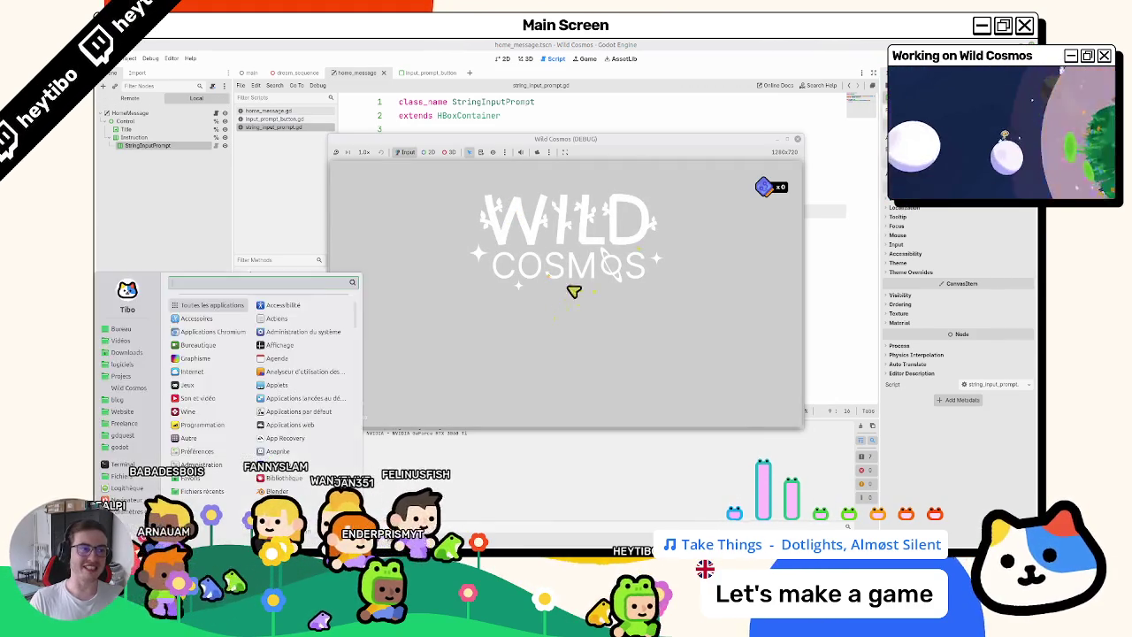
pyautogui.press('F8')
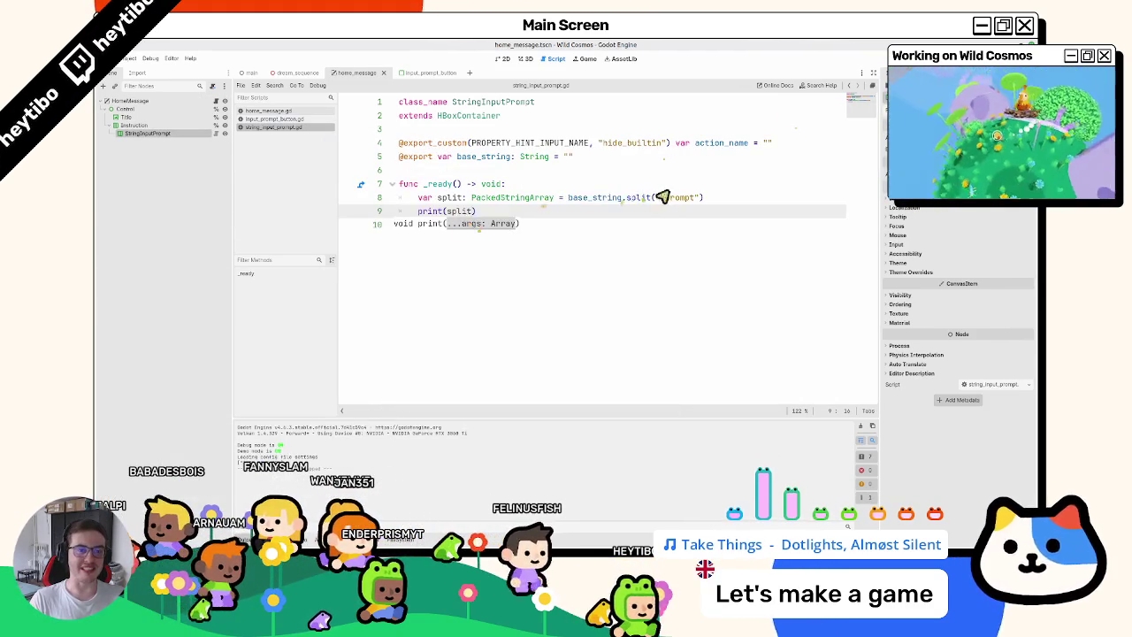
pyautogui.click(672, 198)
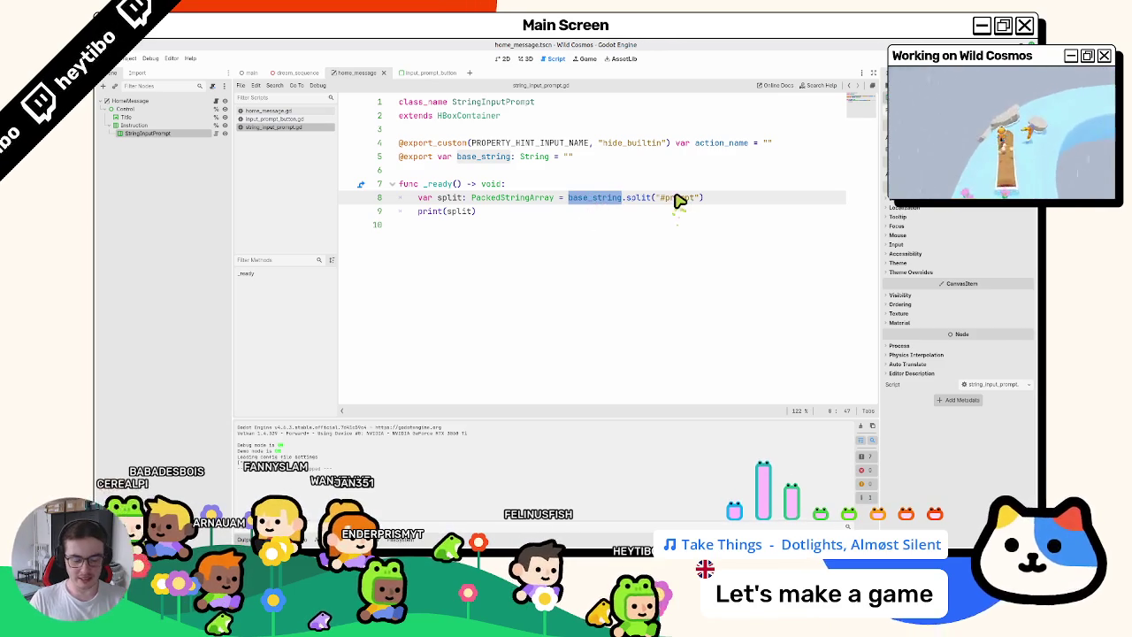
# Strip base_string out of the line 8 split call after trying ts. and trans fragments.
pyautogui.write('ts.')
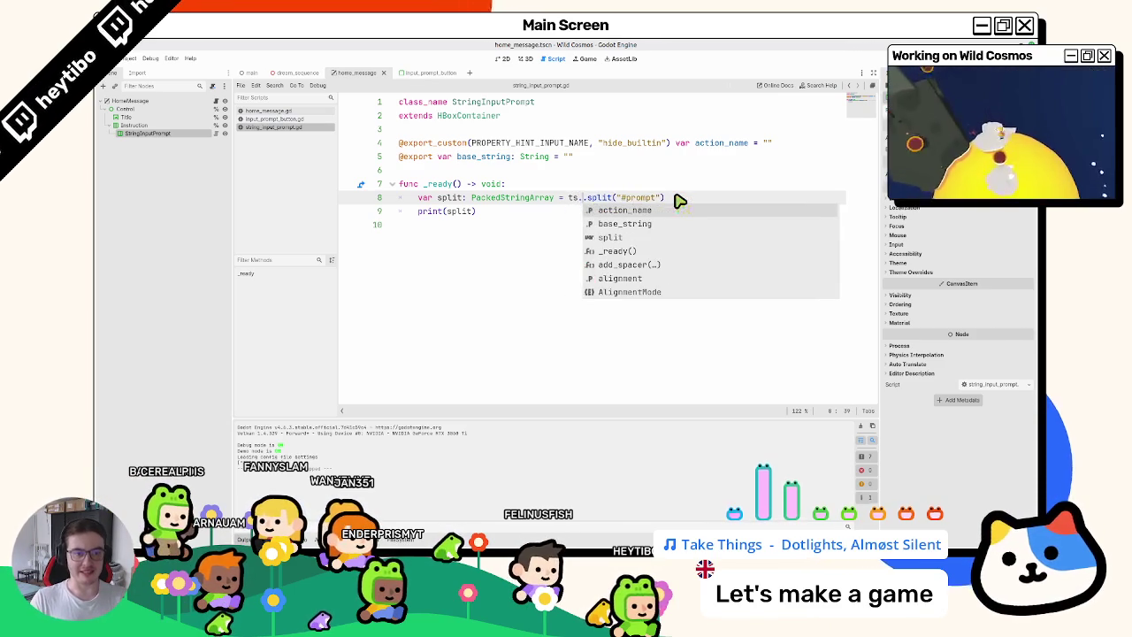
pyautogui.press('BackSpace')
pyautogui.press('BackSpace')
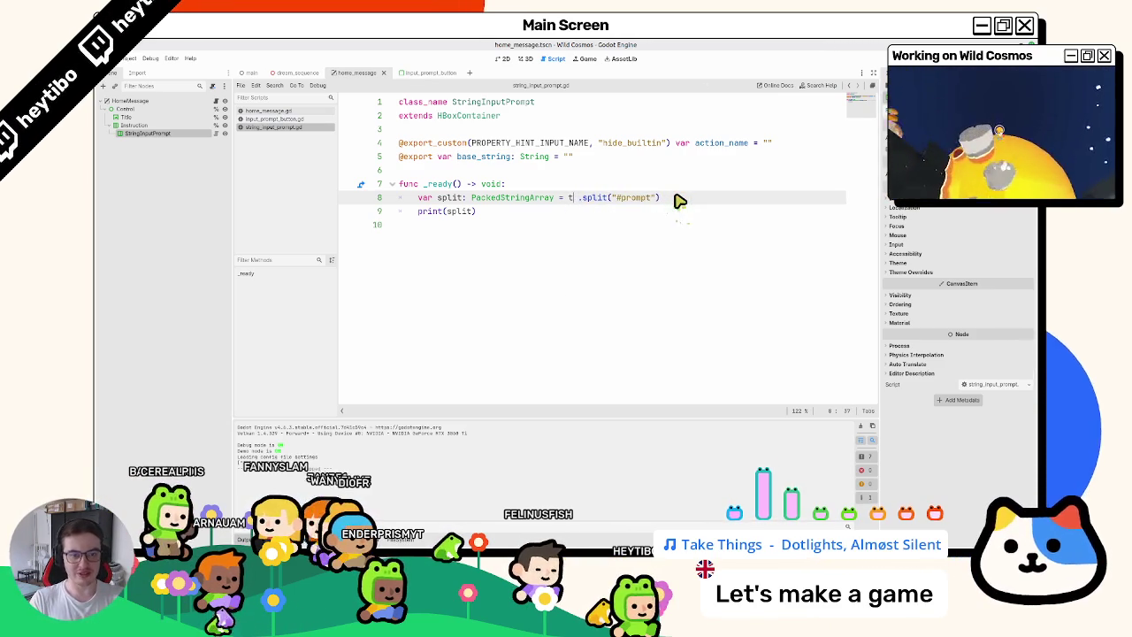
pyautogui.write('rans')
pyautogui.press('BackSpace')
pyautogui.press('BackSpace')
pyautogui.press('BackSpace')
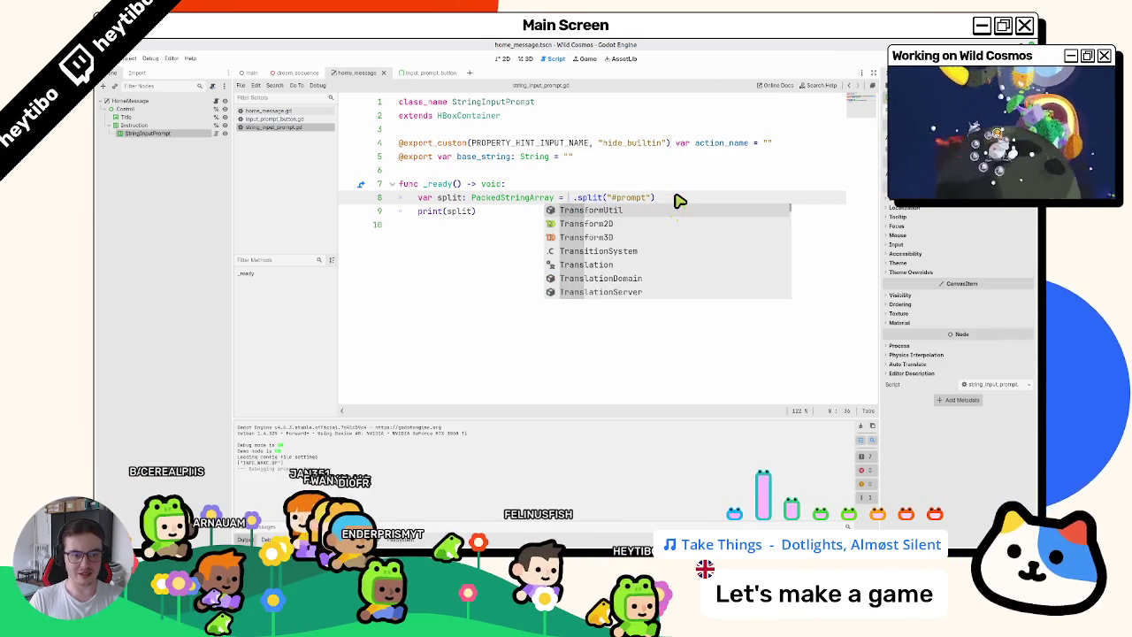
pyautogui.write('s.')
pyautogui.press('BackSpace')
pyautogui.press('BackSpace')
pyautogui.press('BackSpace')
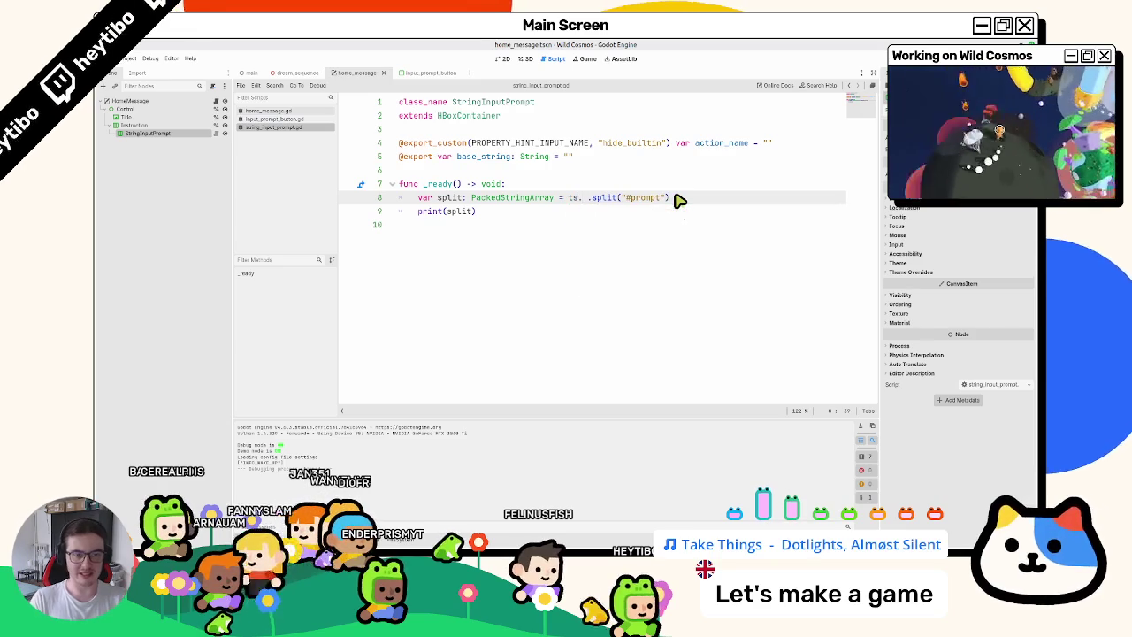
pyautogui.write('base_string.')
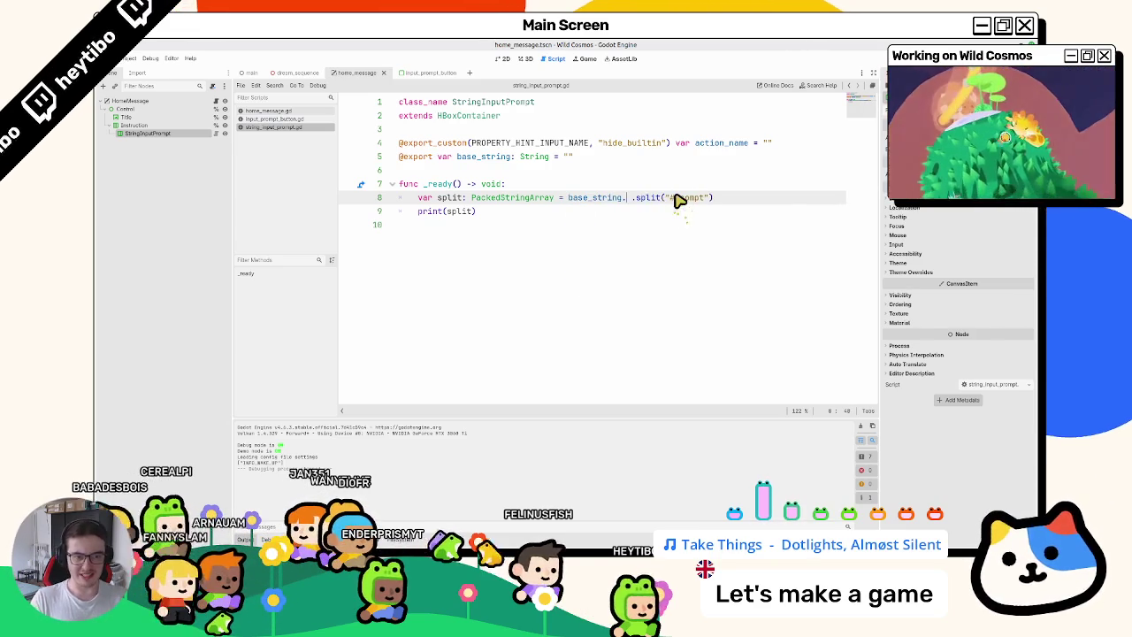
pyautogui.write('ts')
pyautogui.press('BackSpace')
pyautogui.press('BackSpace')
pyautogui.press('BackSpace')
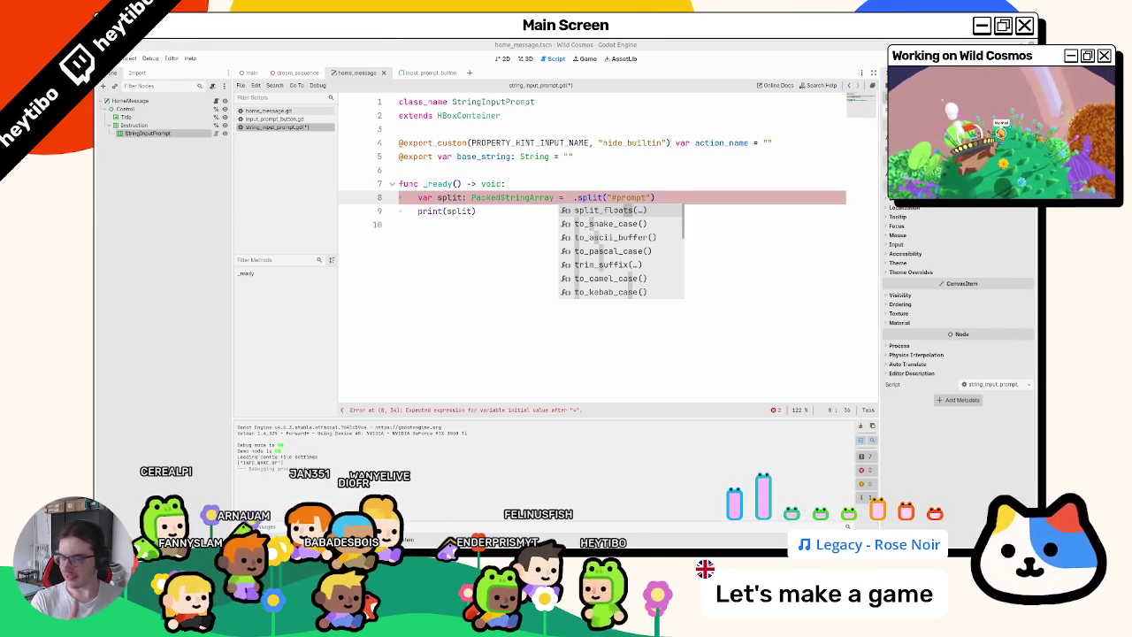
pyautogui.click(522, 198)
pyautogui.keyDown('ctrl'); pyautogui.click(549, 199); pyautogui.keyUp('ctrl')
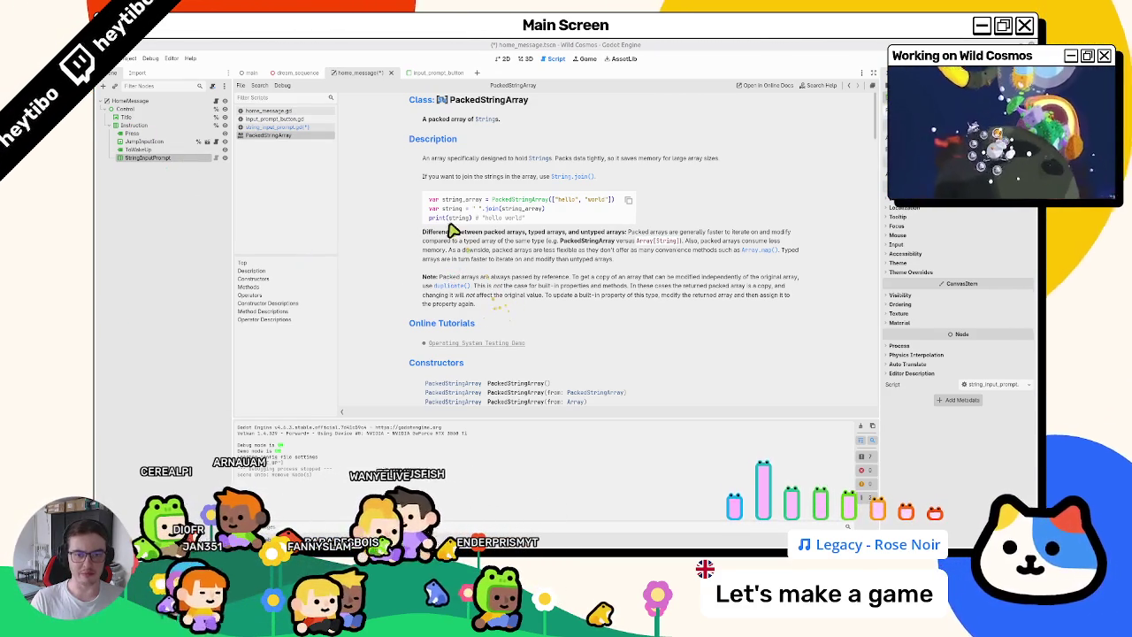
pyautogui.moveTo(442, 199); pyautogui.dragTo(466, 226)
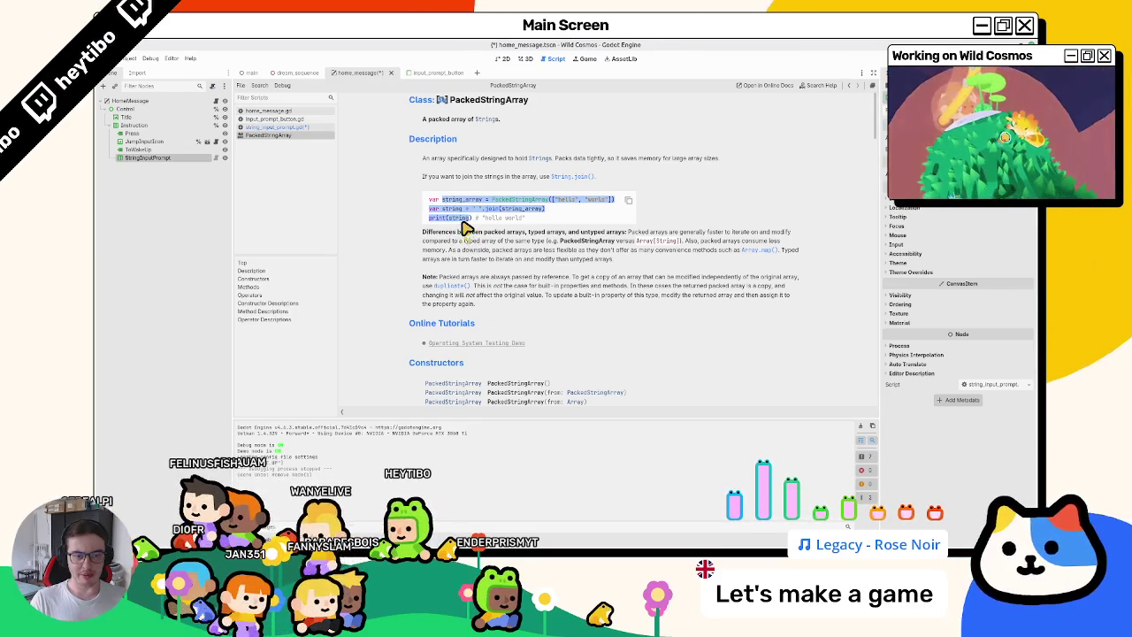
pyautogui.scroll(-5, 461, 256)
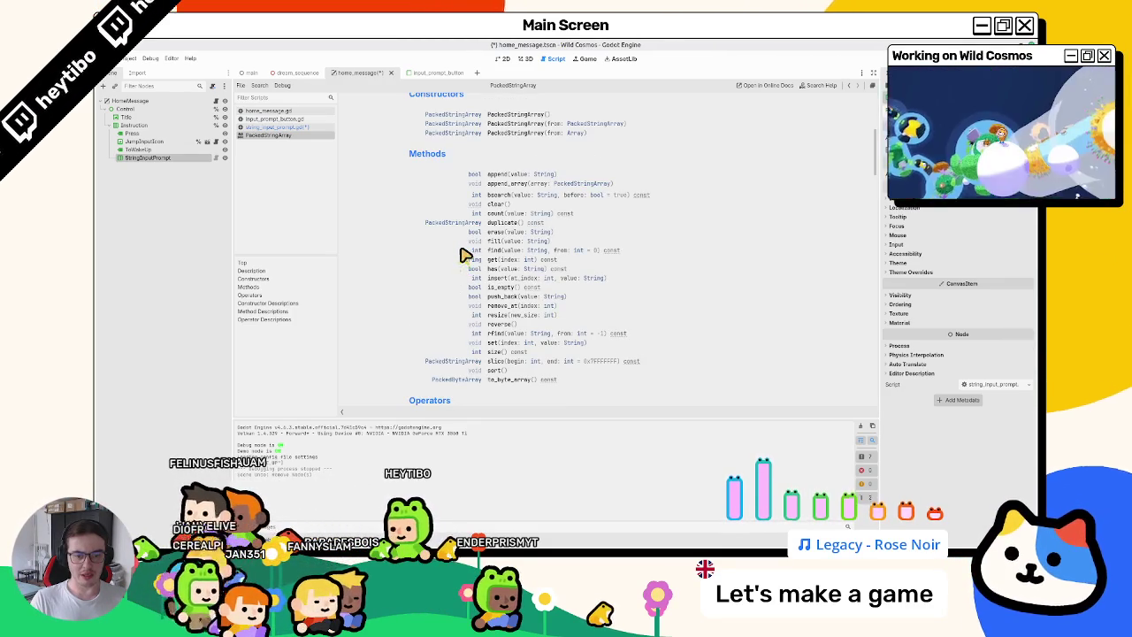
pyautogui.scroll(-3, 424, 265)
pyautogui.hotkey('ctrl', 'f')
pyautogui.write('tran')
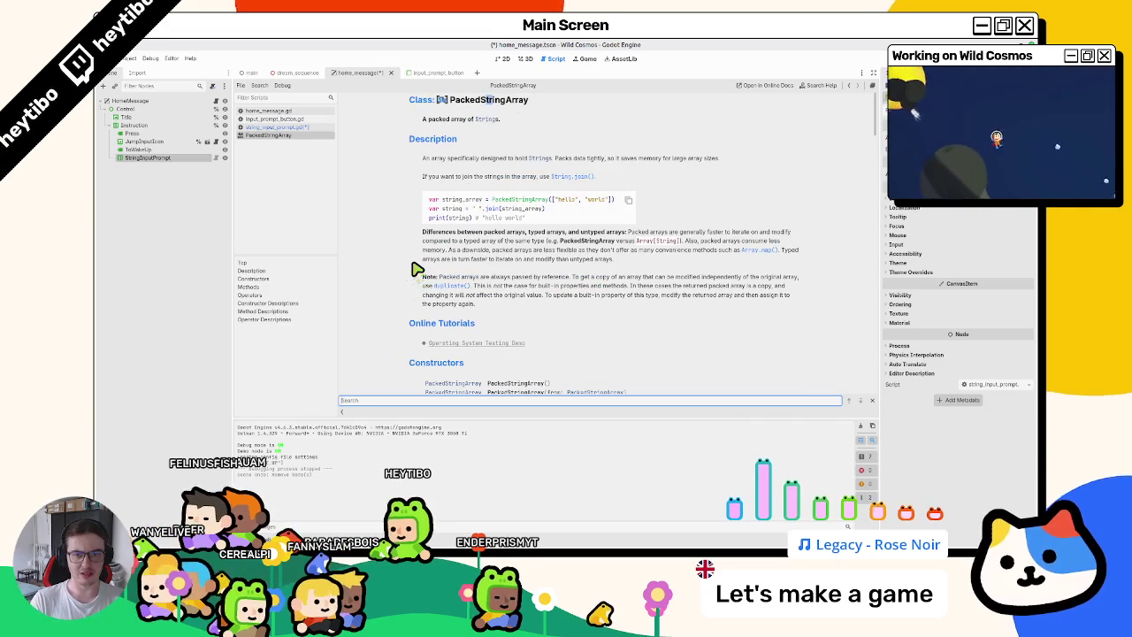
pyautogui.press('Escape')
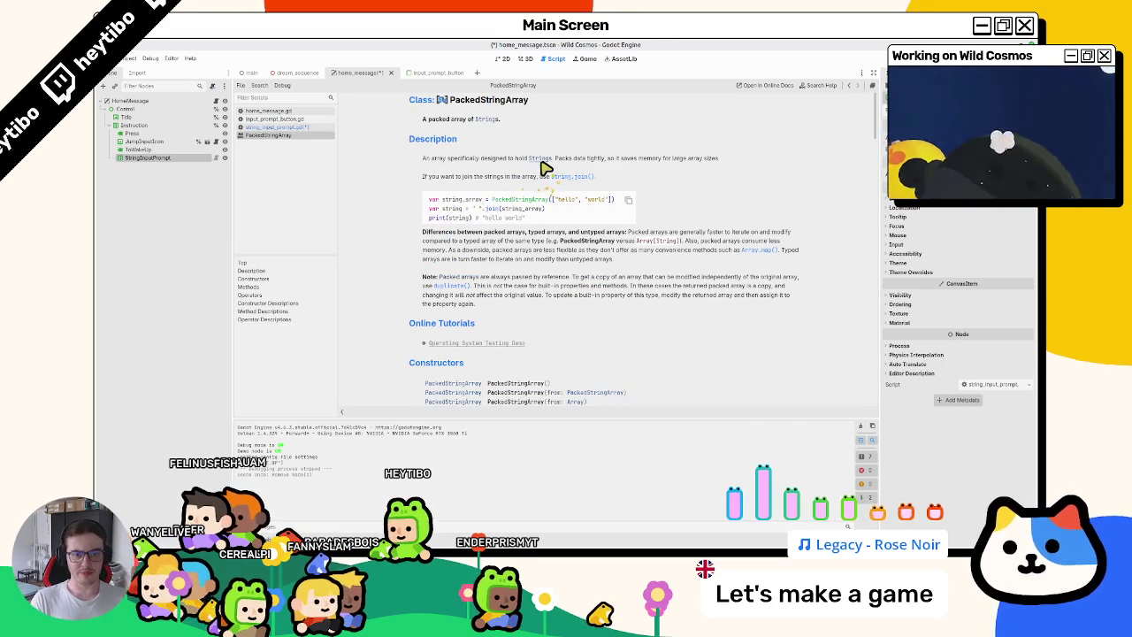
pyautogui.click(540, 159)
pyautogui.hotkey('ctrl', 'f')
pyautogui.write('trans')
pyautogui.scroll(-10, 545, 168)
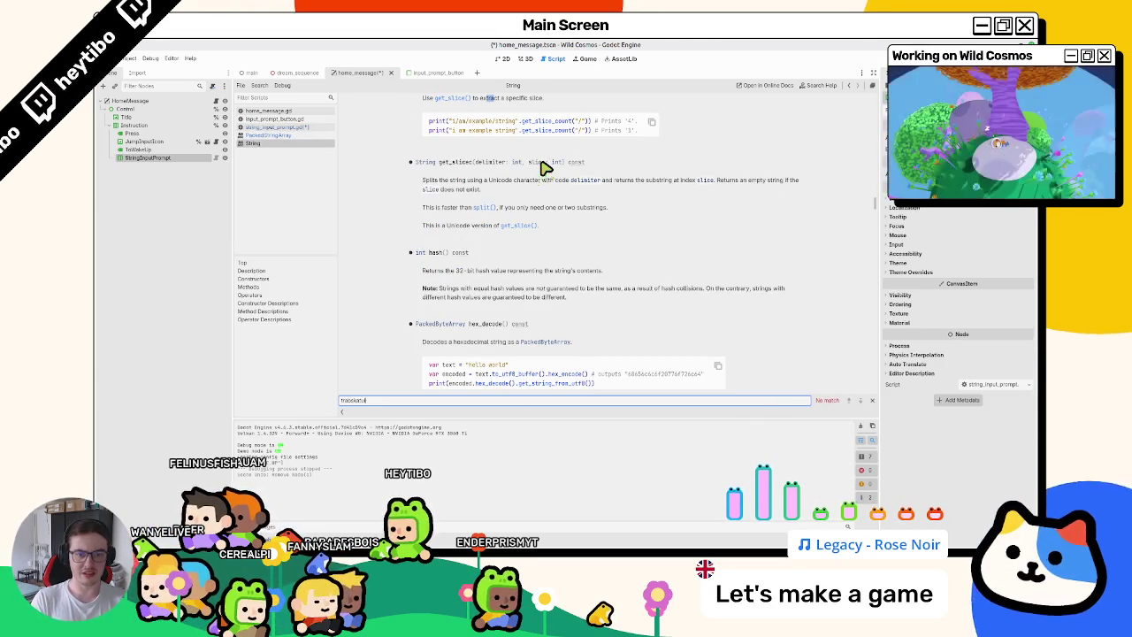
pyautogui.write('translation')
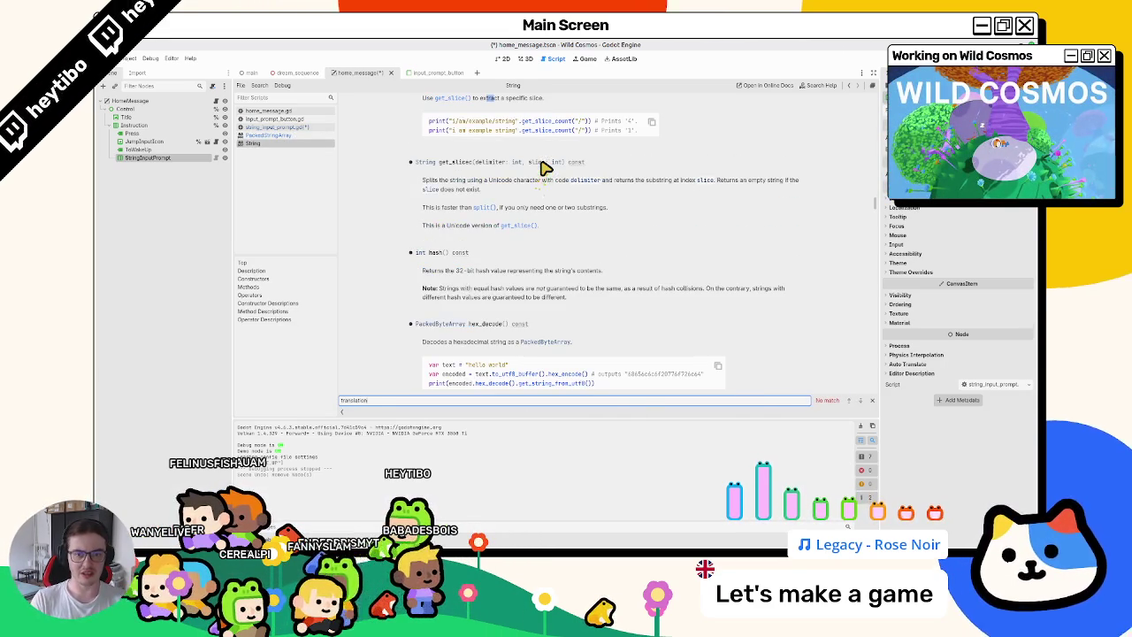
pyautogui.hotkey('ctrl', 'a')
pyautogui.write('fo')
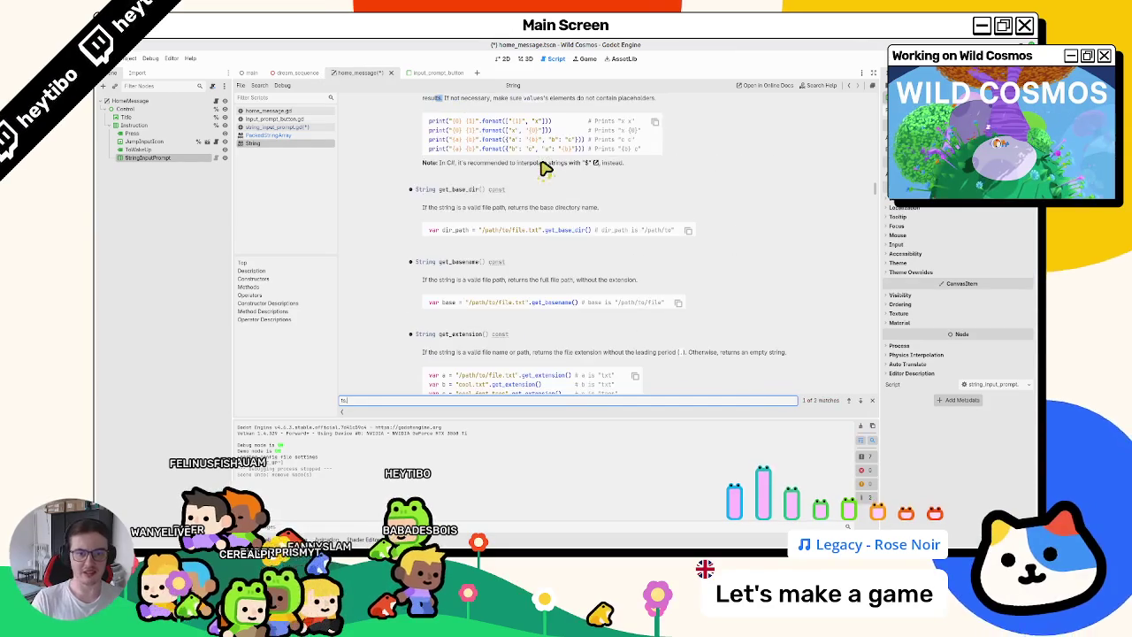
pyautogui.scroll(15, 546, 168)
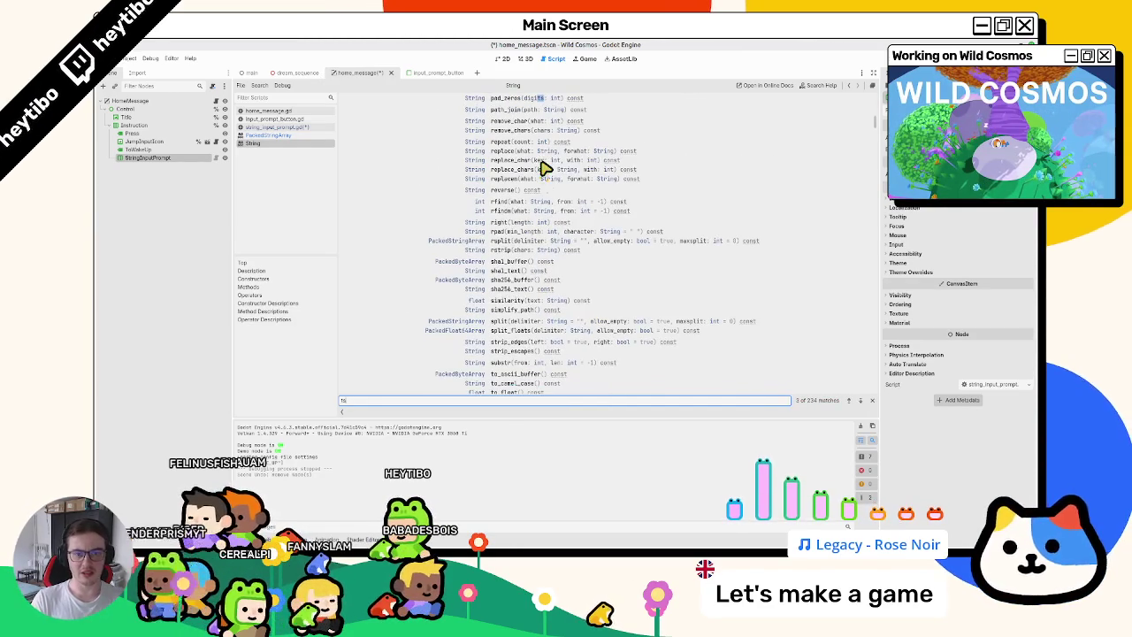
pyautogui.press('Escape')
pyautogui.hotkey('ctrl', 'w')
pyautogui.click(300, 119)
pyautogui.click(314, 128)
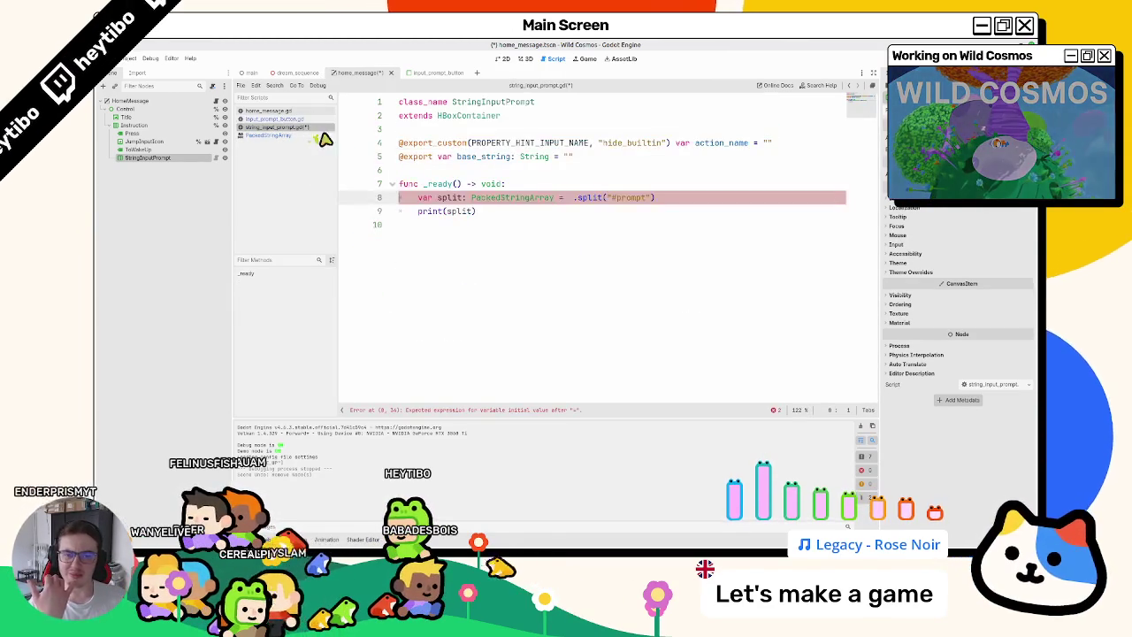
# Restore base_string in the split call and add a TranslationServer line above it.
pyautogui.click(569, 197)
pyautogui.write('base_string.ts')
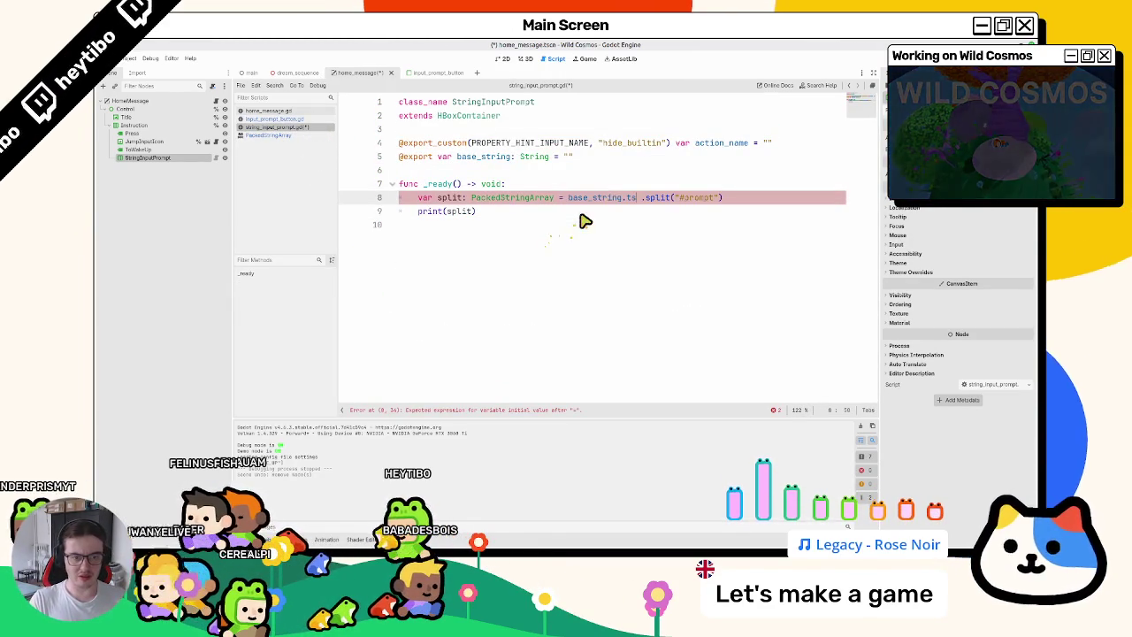
pyautogui.press('BackSpace')
pyautogui.press('BackSpace')
pyautogui.press('BackSpace')
pyautogui.write('trans')
pyautogui.hotkey('ctrl', 'z')
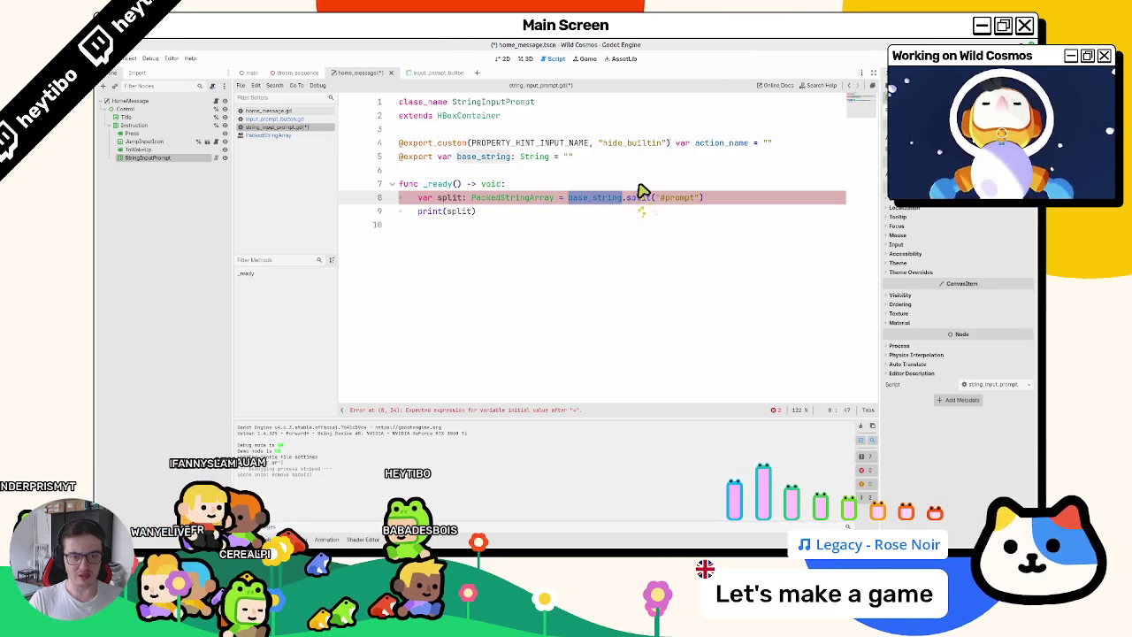
pyautogui.hotkey('ctrl', 'shift', 'Return')
pyautogui.write('translations')
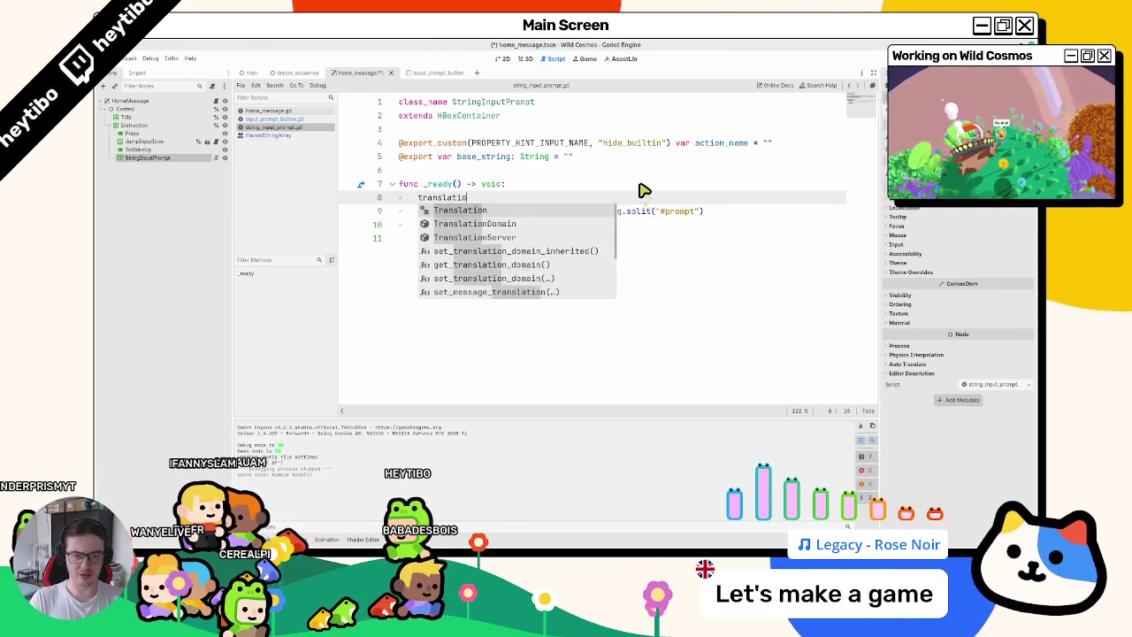
pyautogui.press('Return')
# Read the translate() method in the TranslationServer docs, then return to string_input_prompt.gd.
pyautogui.keyDown('ctrl'); pyautogui.click(495, 198); pyautogui.keyUp('ctrl')
pyautogui.scroll(-10, 495, 212)
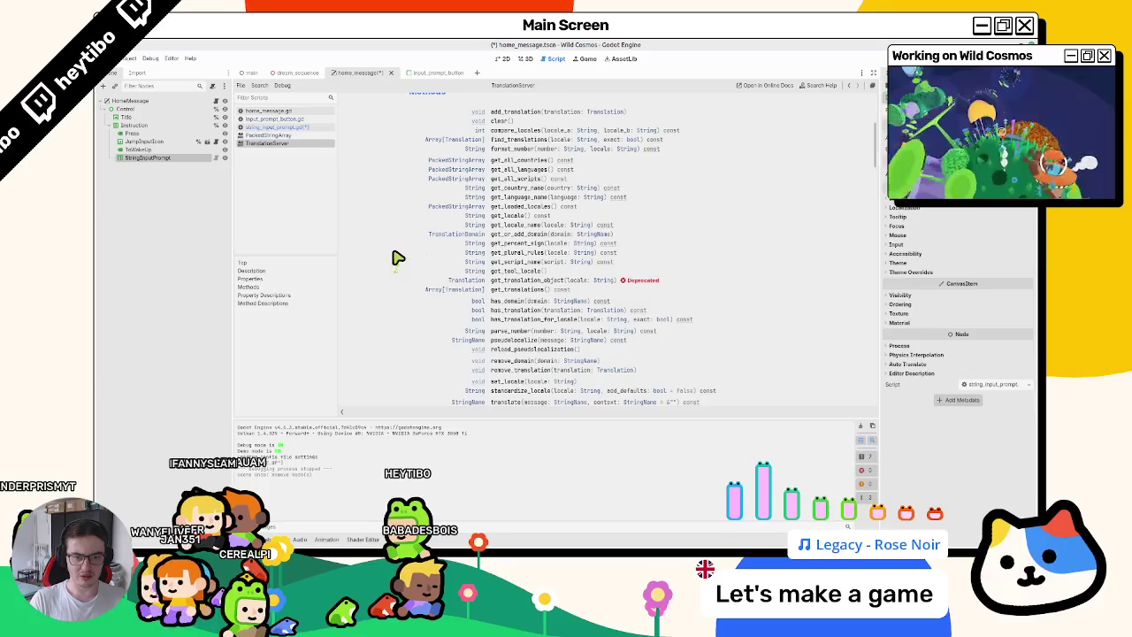
pyautogui.scroll(-5, 396, 255)
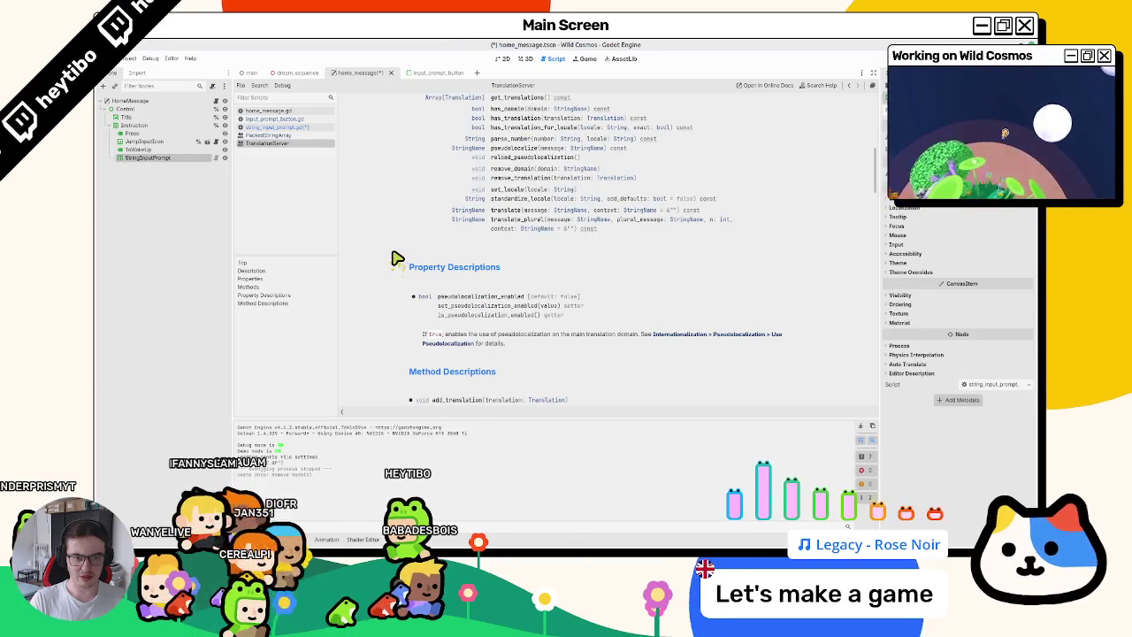
pyautogui.scroll(-10, 503, 220)
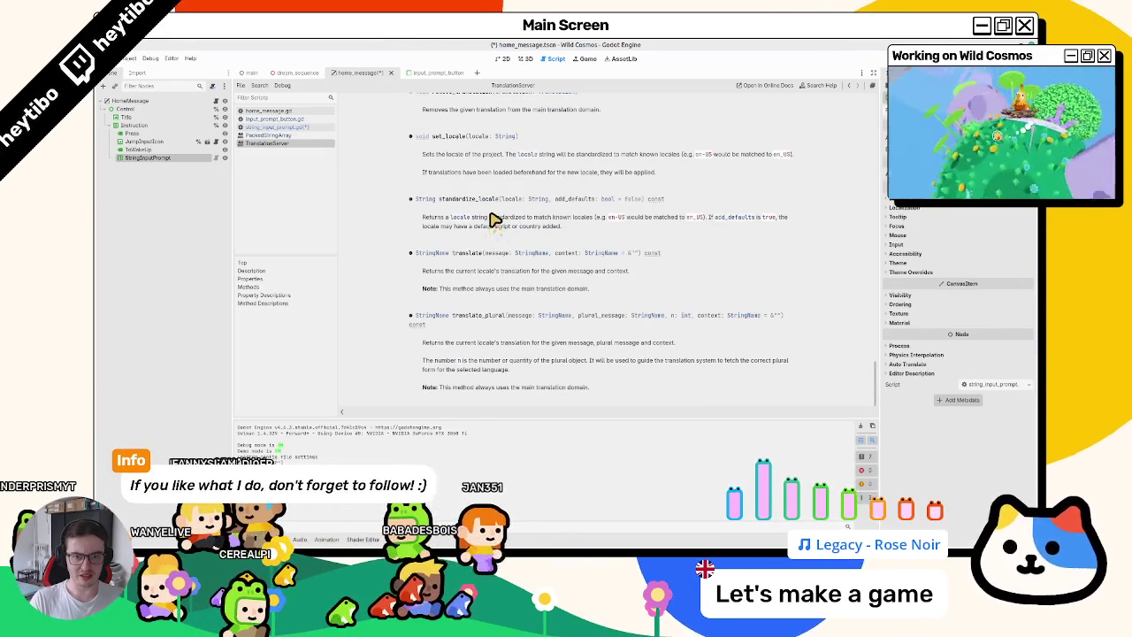
pyautogui.scroll(1, 491, 221)
pyautogui.scroll(-1, 487, 228)
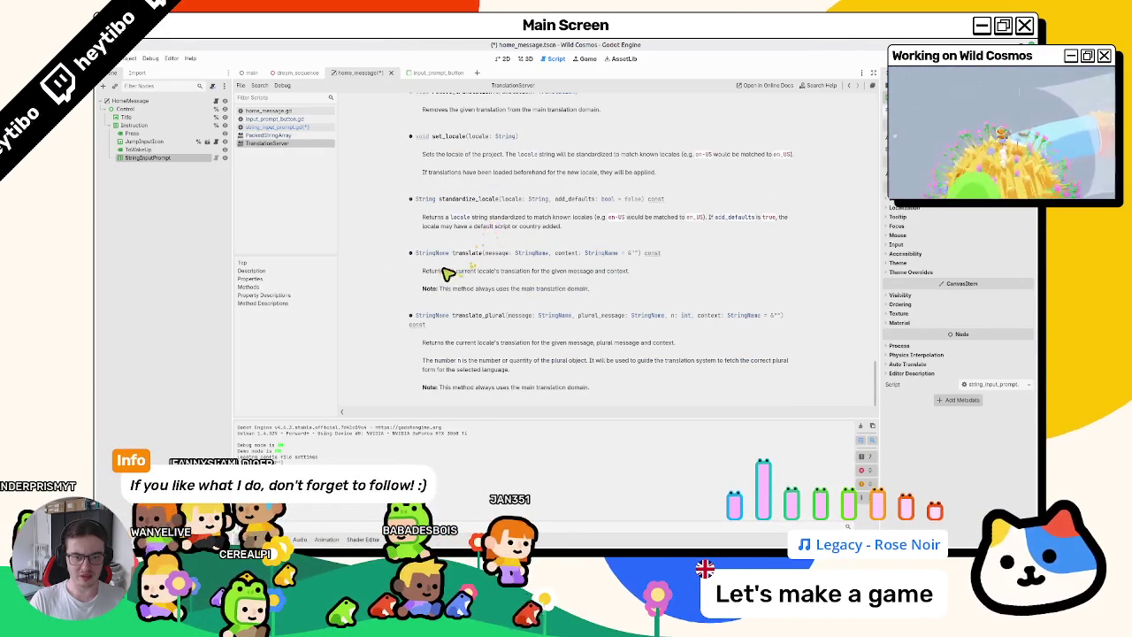
pyautogui.moveTo(442, 273); pyautogui.dragTo(444, 286)
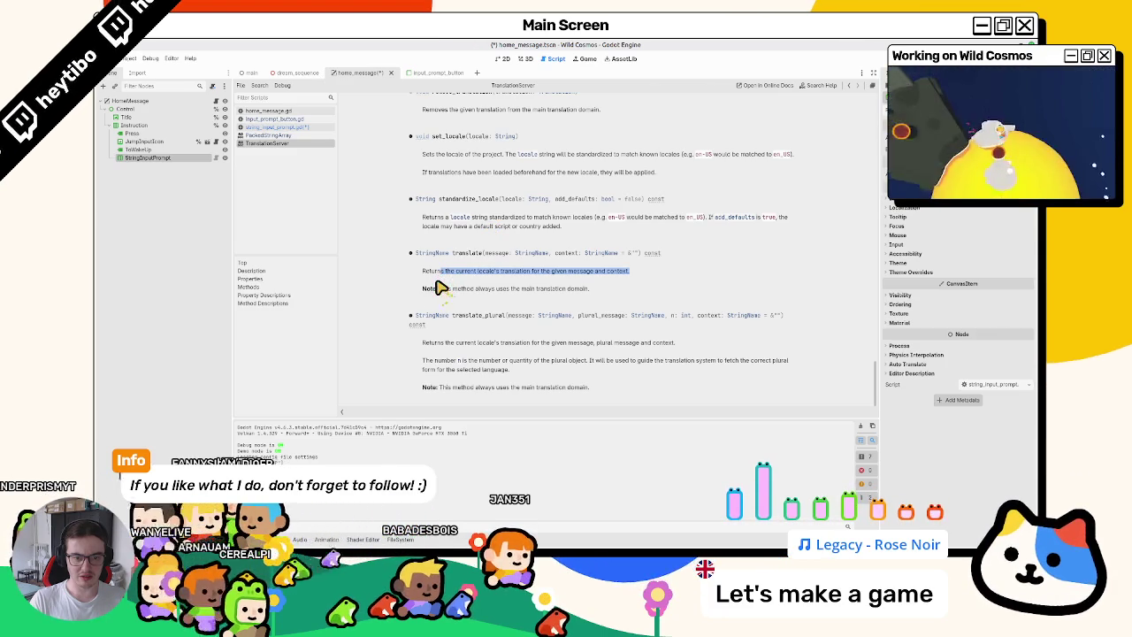
pyautogui.doubleClick(466, 253)
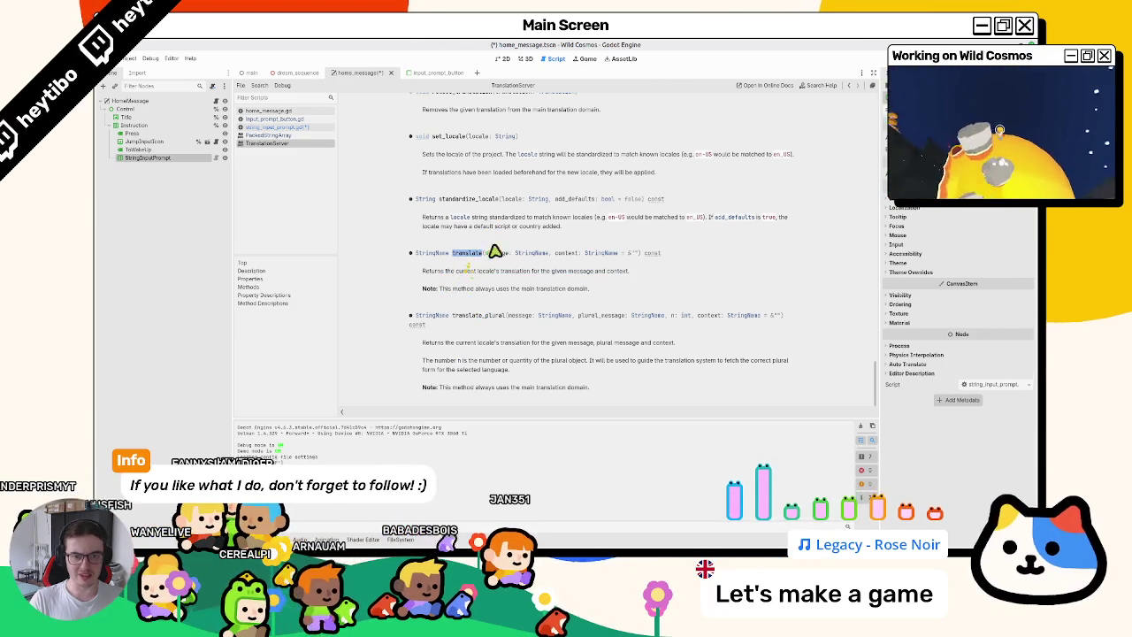
pyautogui.scroll(8, 495, 252)
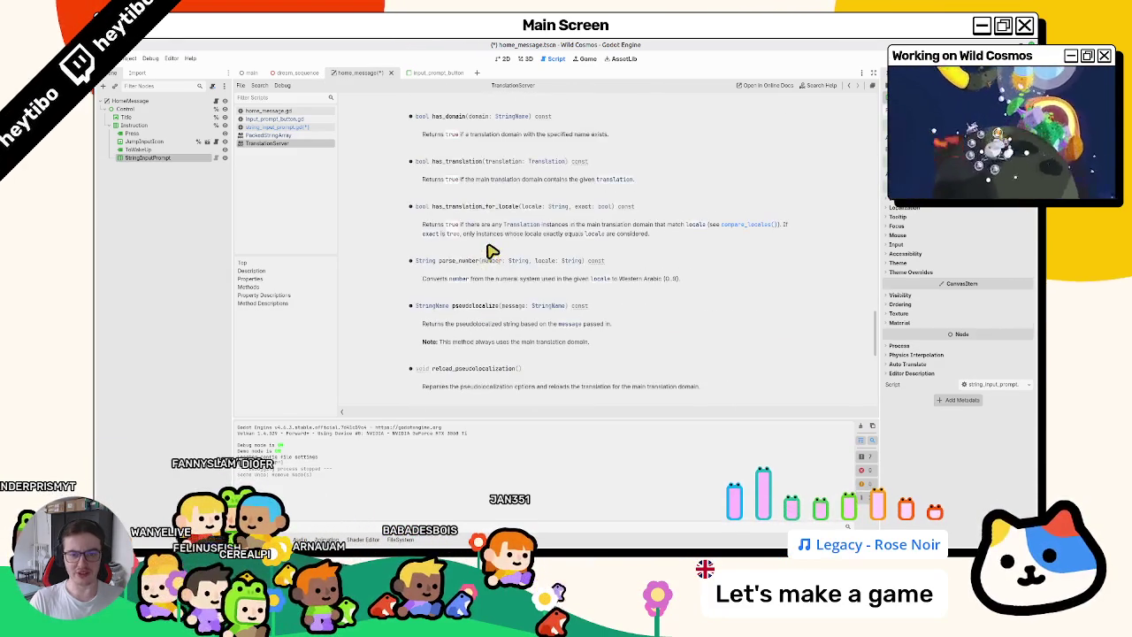
pyautogui.click(292, 128)
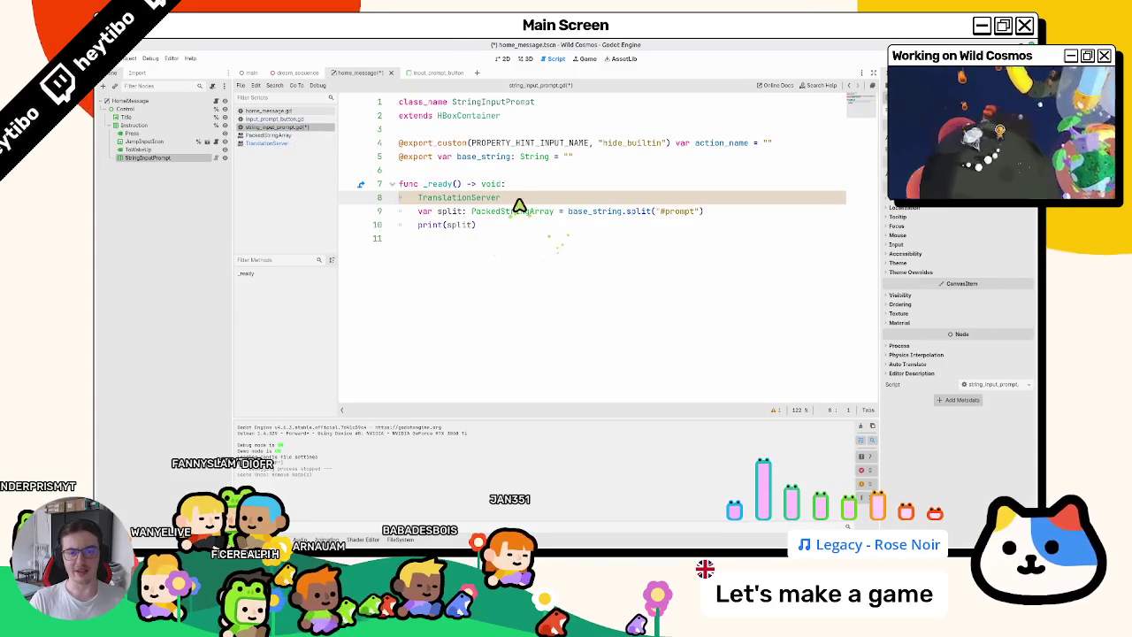
# Replace base_string in the split line with TranslationServer.translate(base_string) and save.
pyautogui.write('.translate(')
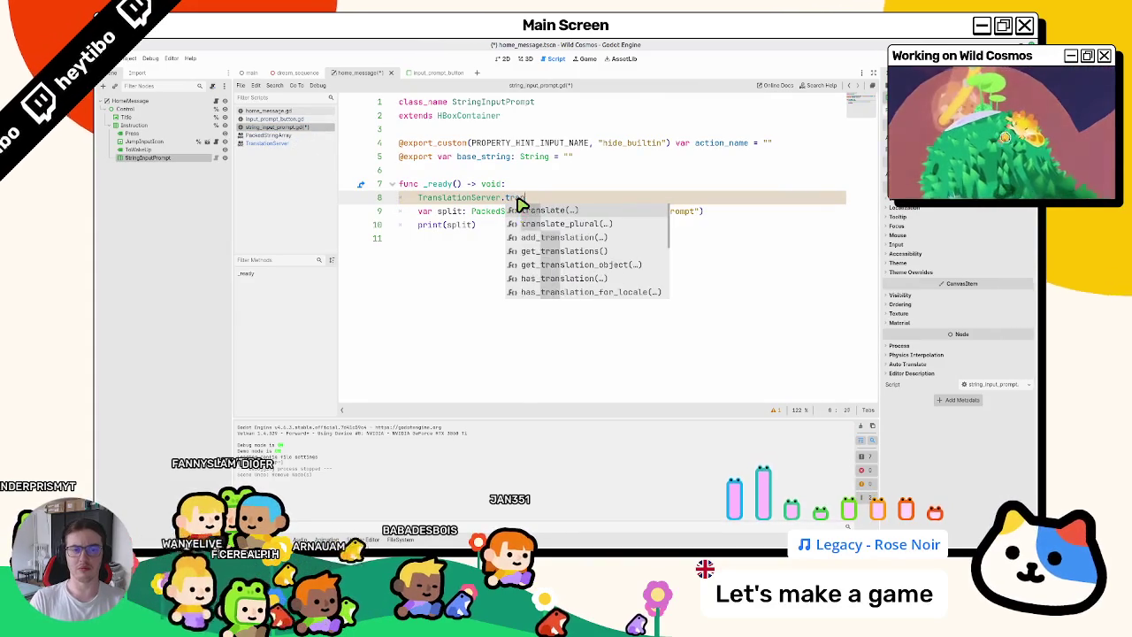
pyautogui.doubleClick(591, 210)
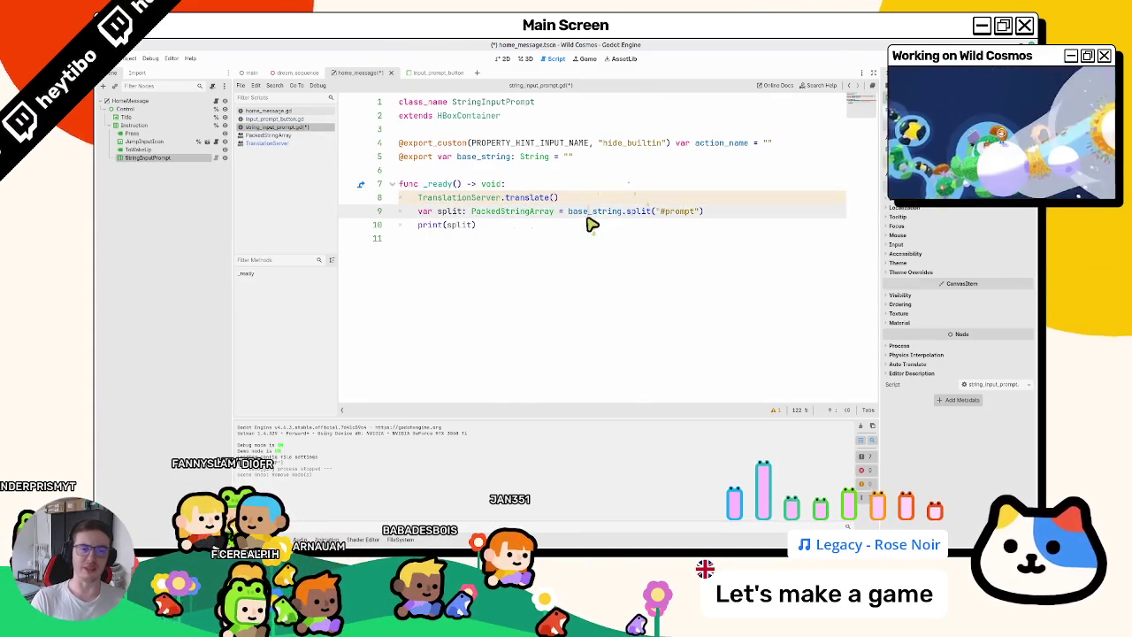
pyautogui.click(555, 198)
pyautogui.write('base_string')
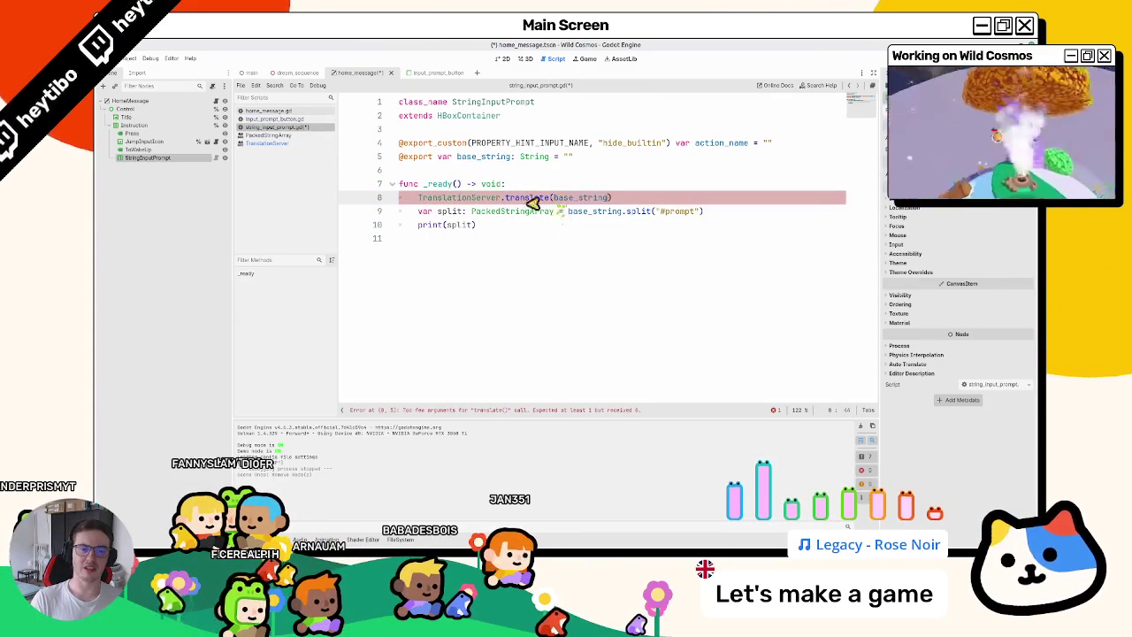
pyautogui.moveTo(417, 198); pyautogui.dragTo(656, 198)
pyautogui.hotkey('ctrl', 'x')
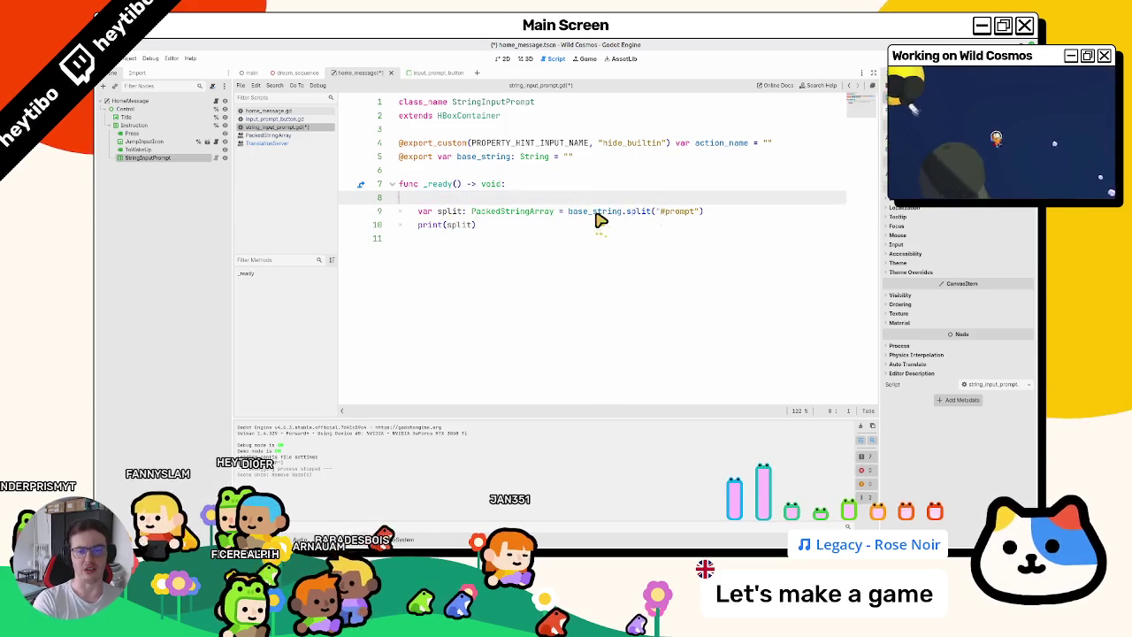
pyautogui.hotkey('ctrl', 'shift', 'k')
pyautogui.doubleClick(601, 212)
pyautogui.hotkey('ctrl', 'v')
pyautogui.hotkey('ctrl', 's')
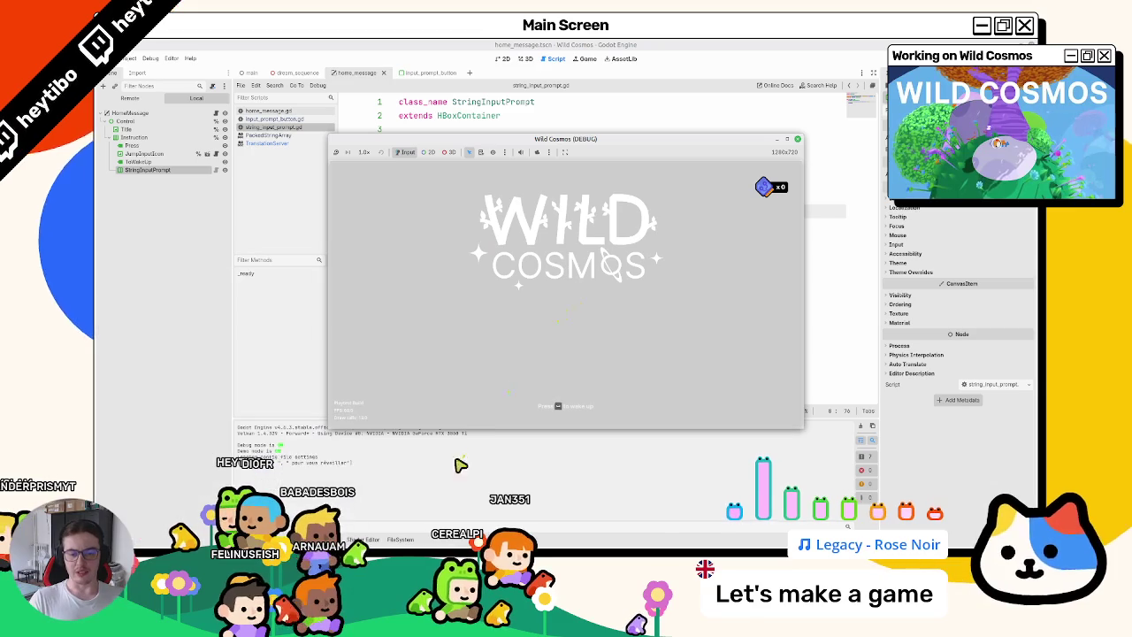
# Delete the old Press, JumpInputIcon and ToWakeUp prompt nodes and test-run the game.
pyautogui.press('F8')
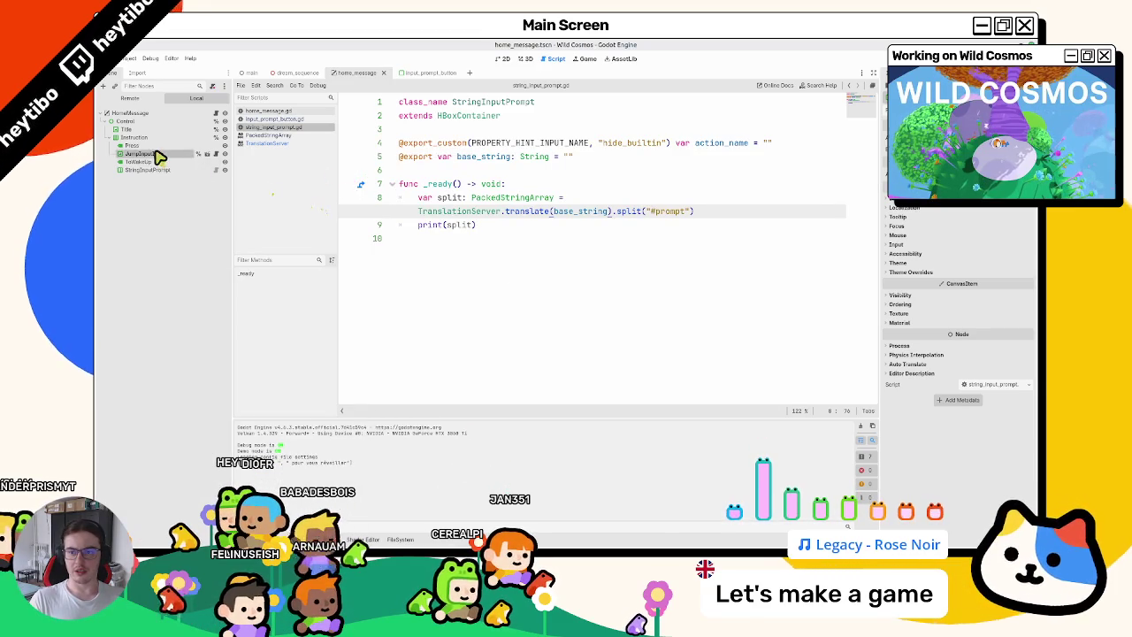
pyautogui.click(146, 154)
pyautogui.press('Delete')
pyautogui.press('Return')
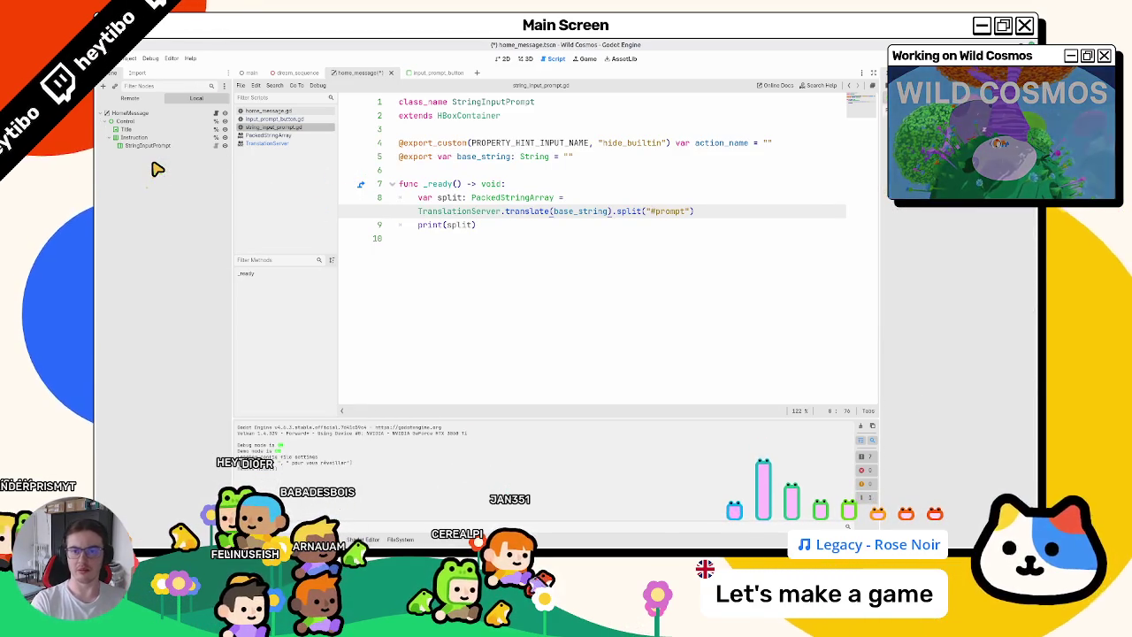
pyautogui.press('F6')
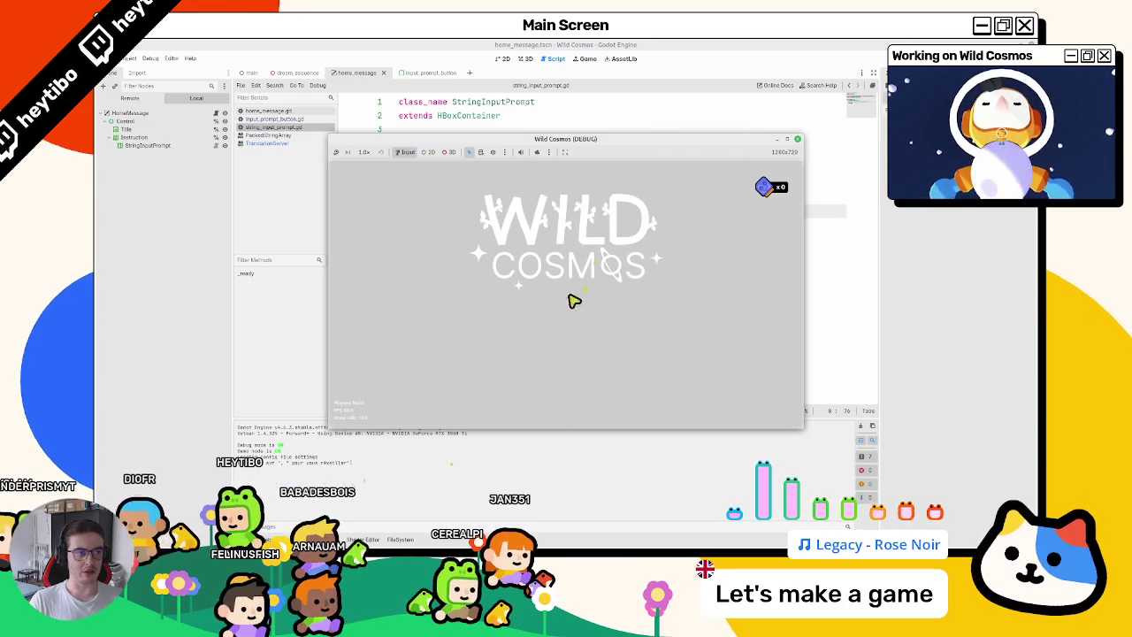
pyautogui.press('F8')
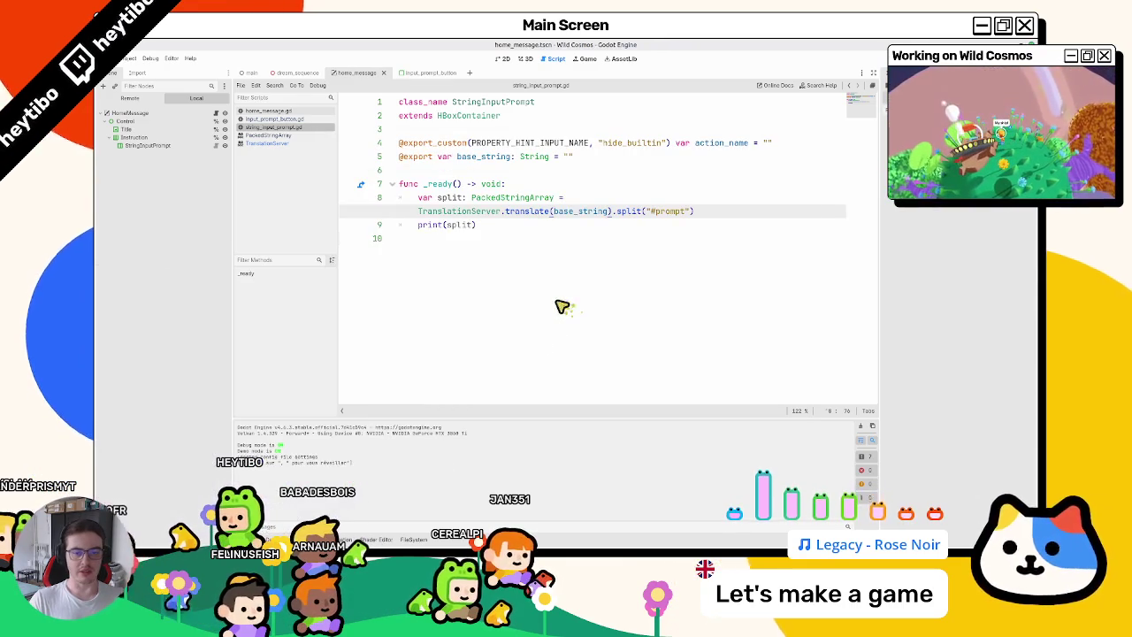
# Remove the print(split) line and rename the split variable to string_split.
pyautogui.moveTo(419, 224); pyautogui.dragTo(489, 293)
pyautogui.press('BackSpace')
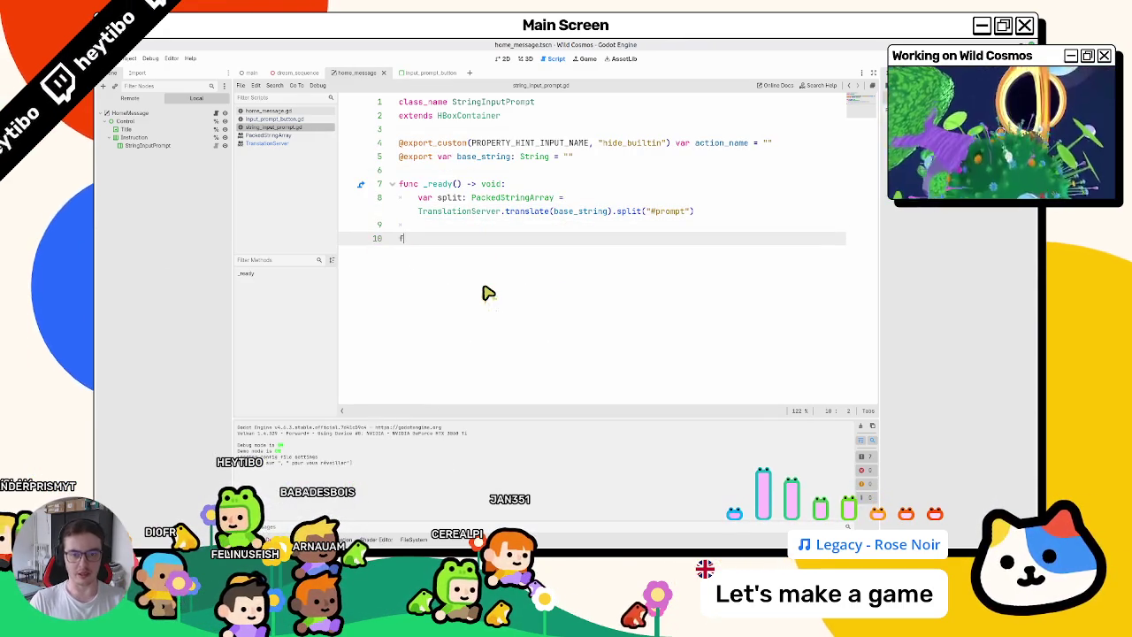
pyautogui.press('Down')
pyautogui.write('for')
pyautogui.press('BackSpace')
pyautogui.press('BackSpace')
pyautogui.press('BackSpace')
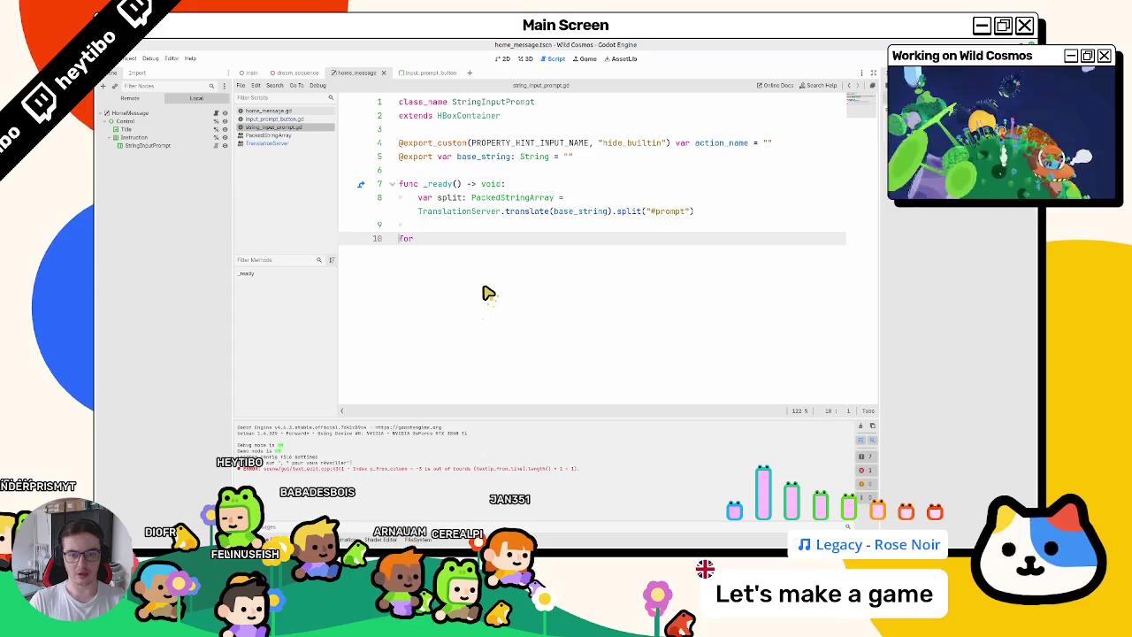
pyautogui.press('BackSpace')
pyautogui.press('BackSpace')
pyautogui.press('Home')
pyautogui.press('Right')
pyautogui.press('Right')
pyautogui.press('Right')
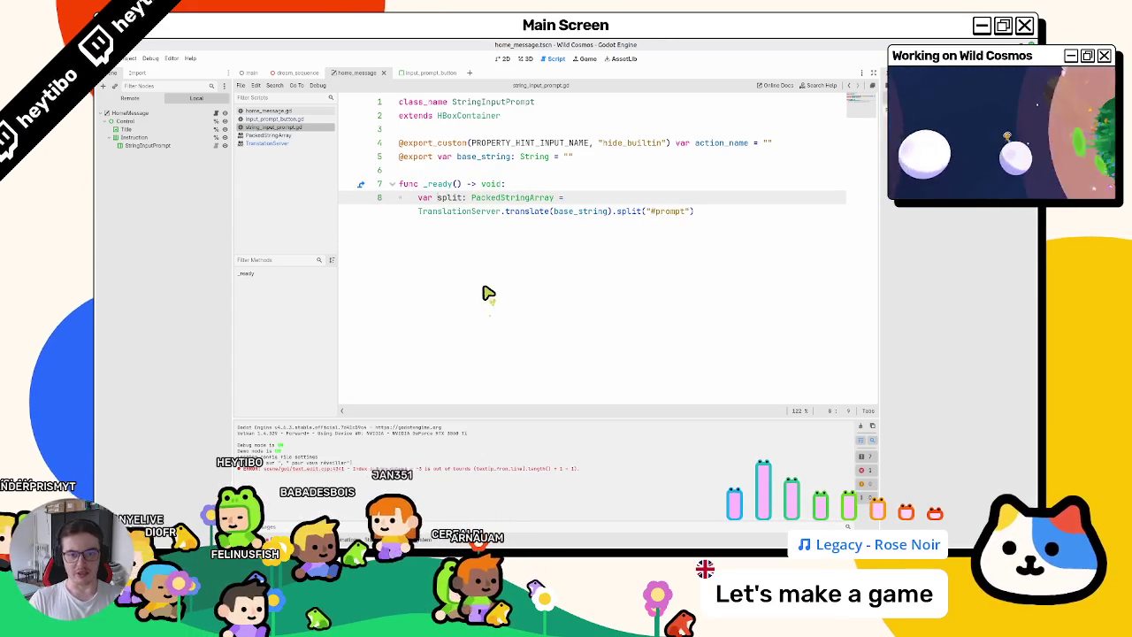
pyautogui.write('tring_')
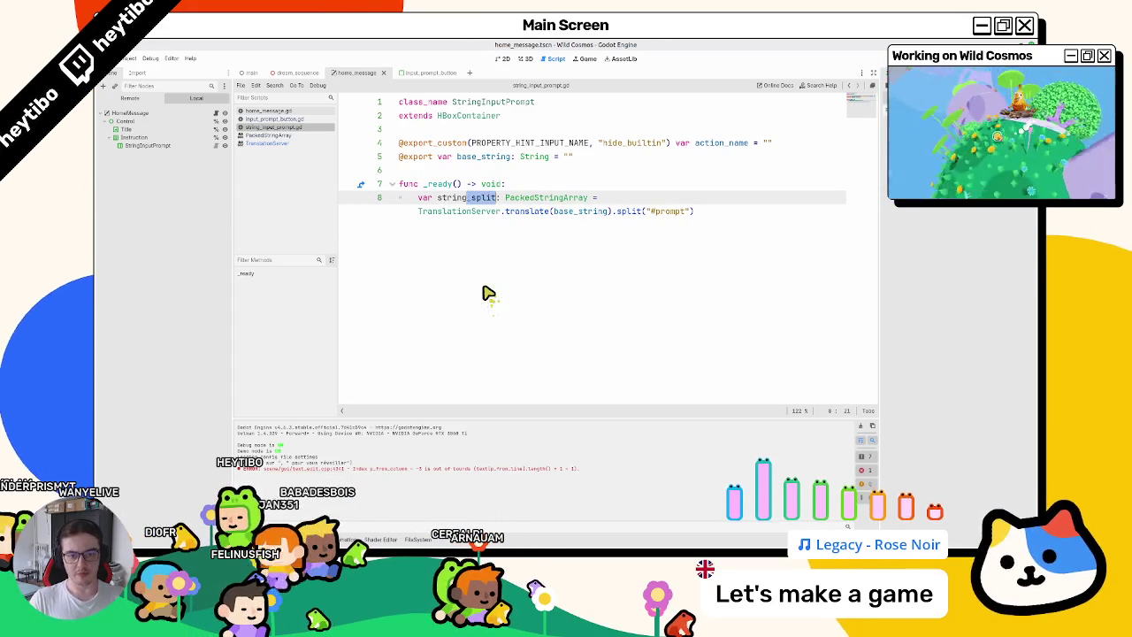
pyautogui.press('End')
# Start a for loop over string_split that creates a new Label for each string.
pyautogui.press('Return')
pyautogui.press('Return')
pyautogui.write('fo')
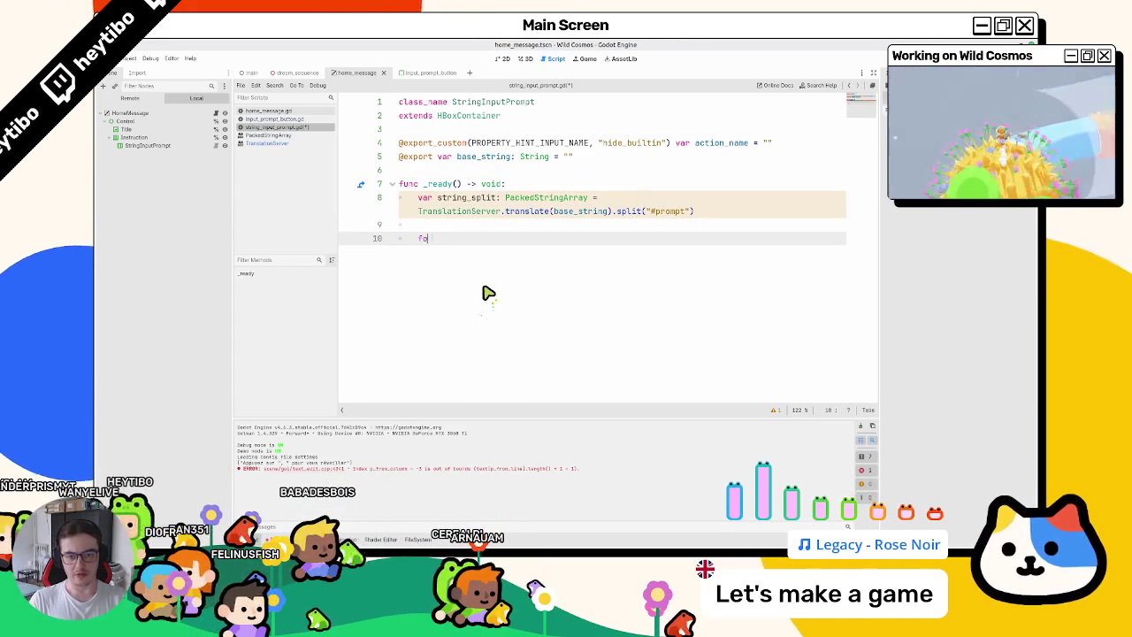
pyautogui.write('r string in string_split:')
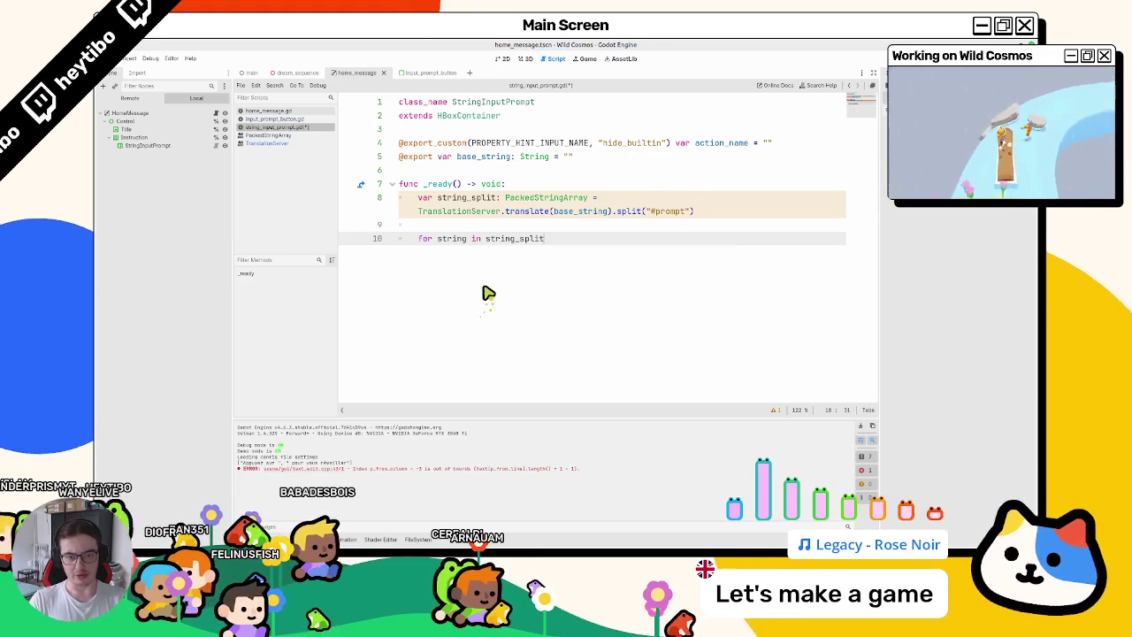
pyautogui.press('Return')
pyautogui.write('var ')
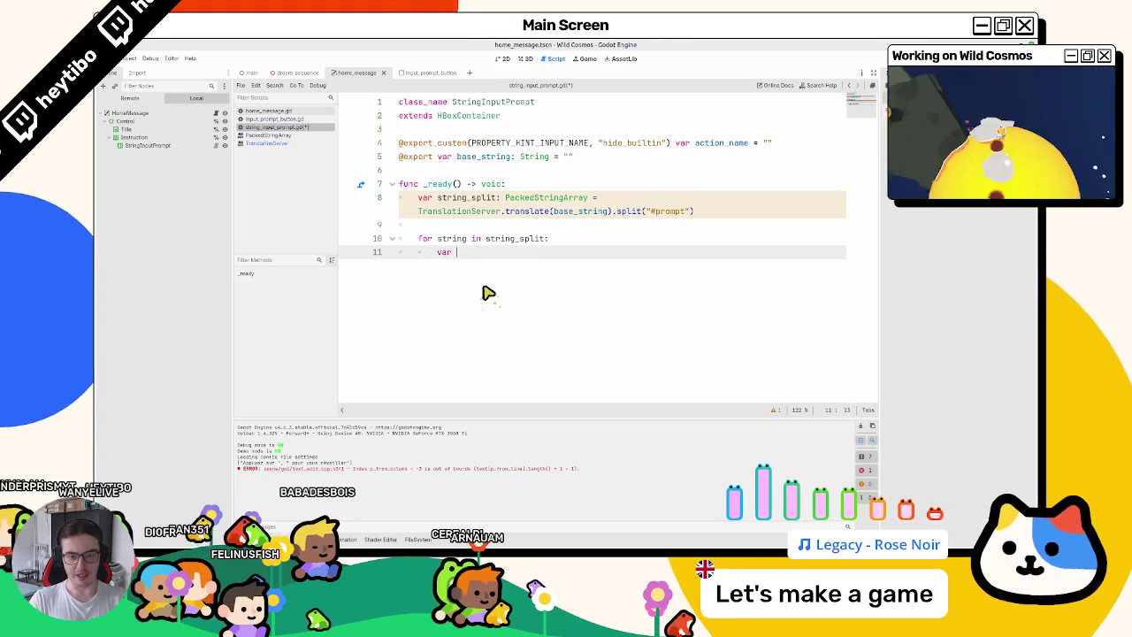
pyautogui.write('label : ')
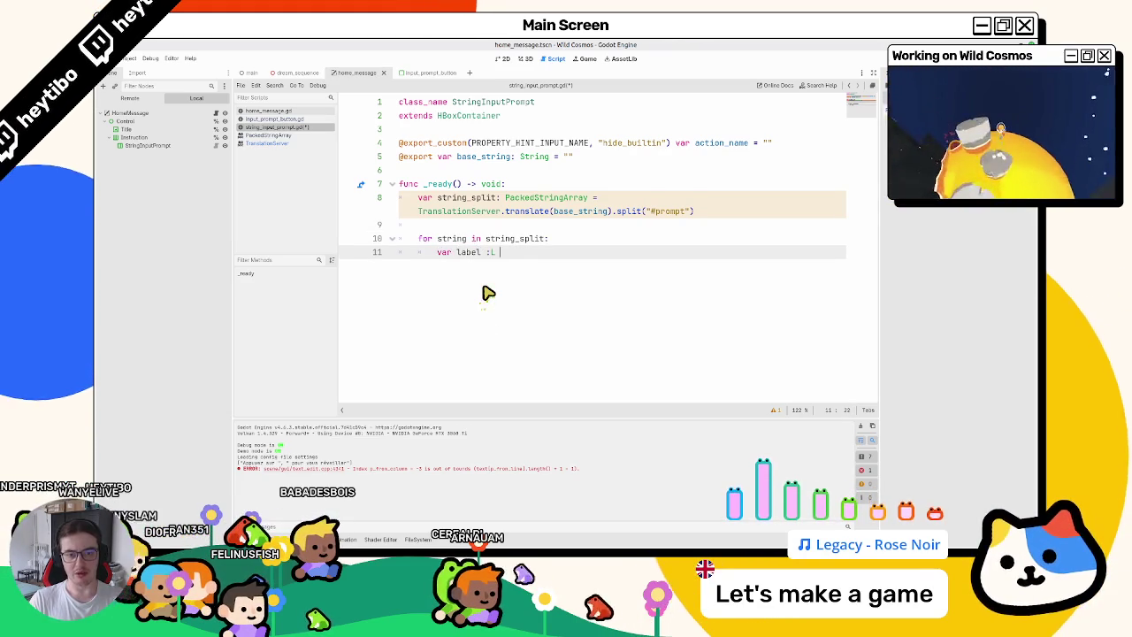
pyautogui.write('Label = t')
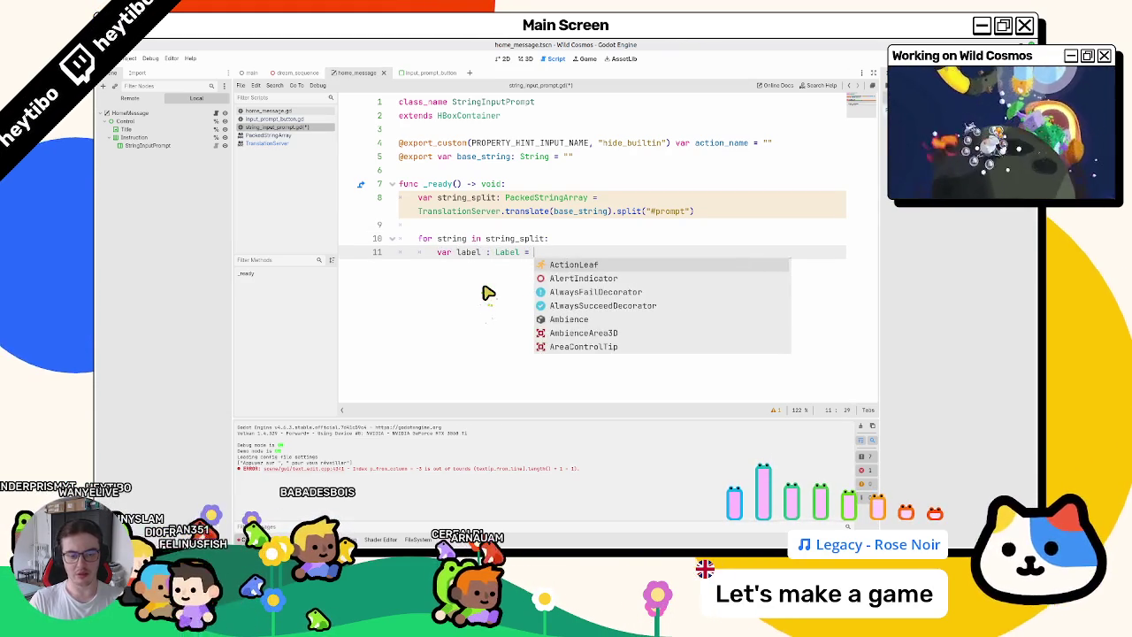
pyautogui.press('BackSpace')
pyautogui.write('Label.')
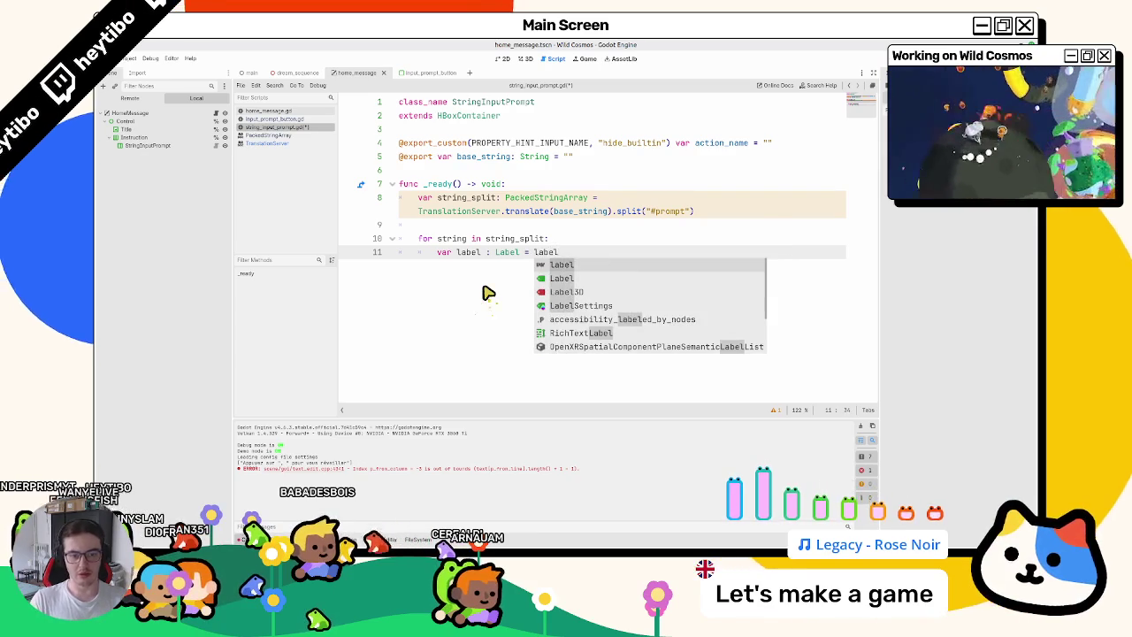
pyautogui.write('new(')
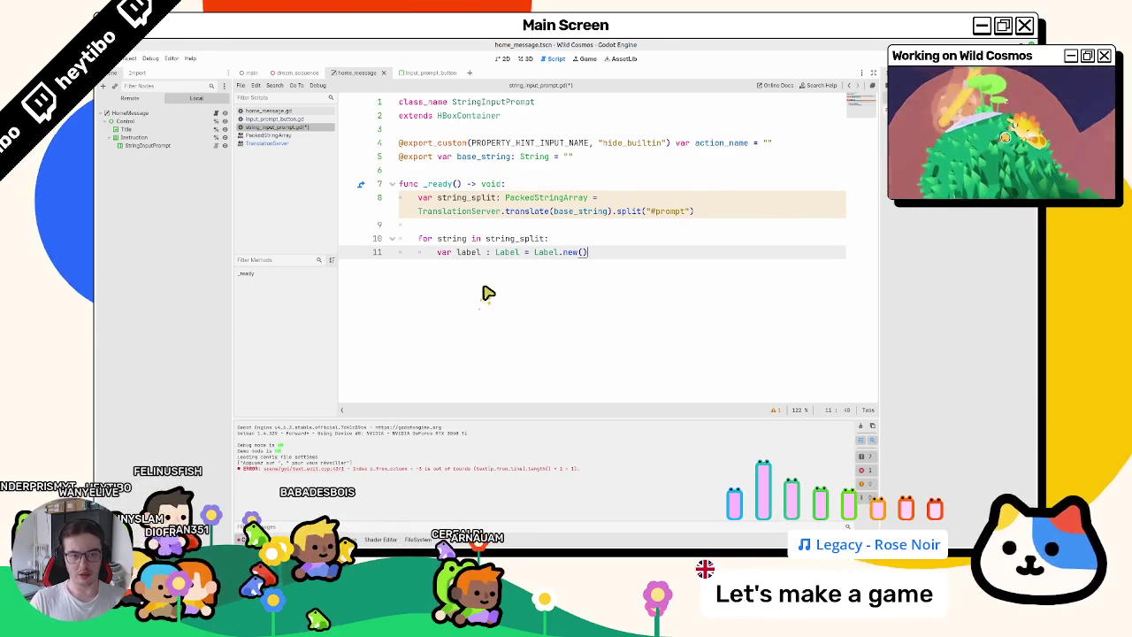
# Add each label as a child and set its text to the loop's string.
pyautogui.press('Return')
pyautogui.write('add_')
pyautogui.press('Return')
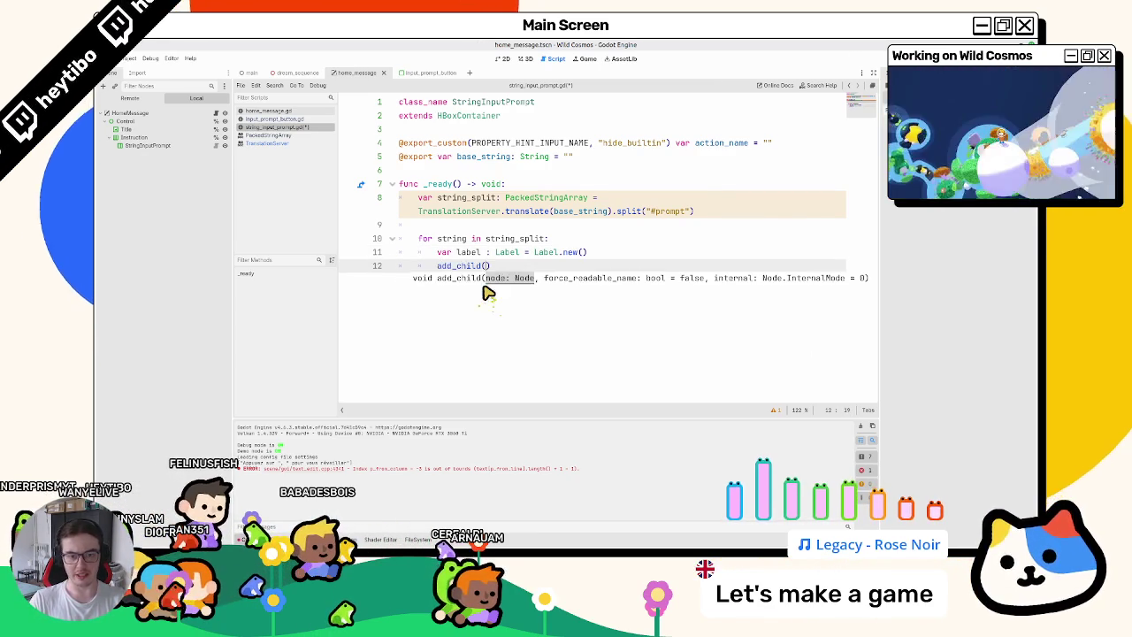
pyautogui.write('label')
pyautogui.press('Return')
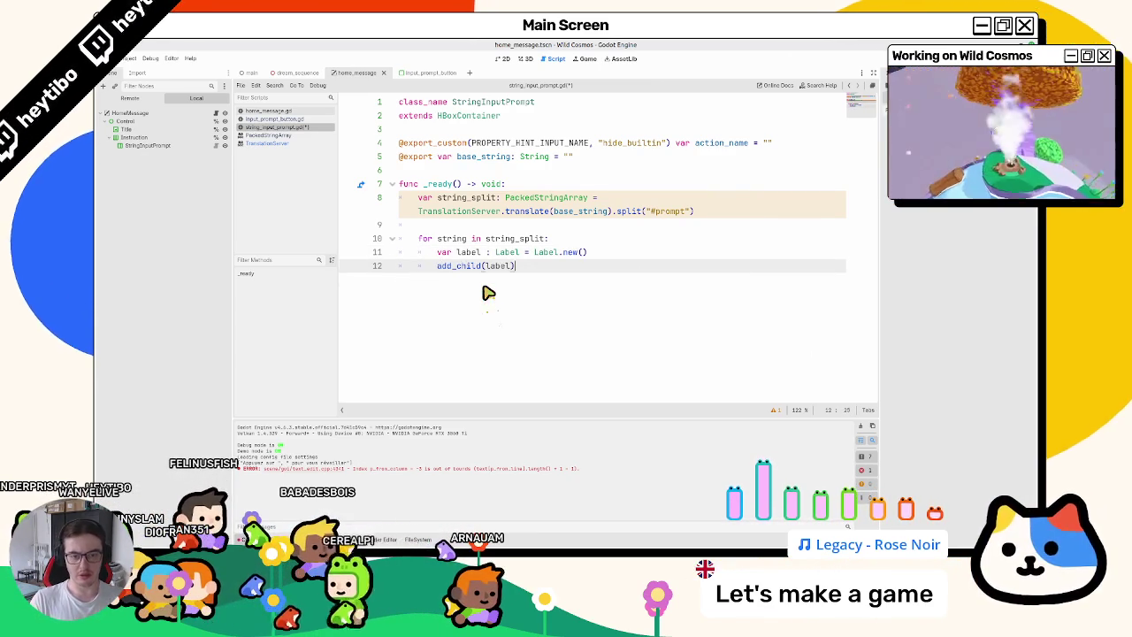
pyautogui.write(')')
pyautogui.press('Return')
pyautogui.write('label.text')
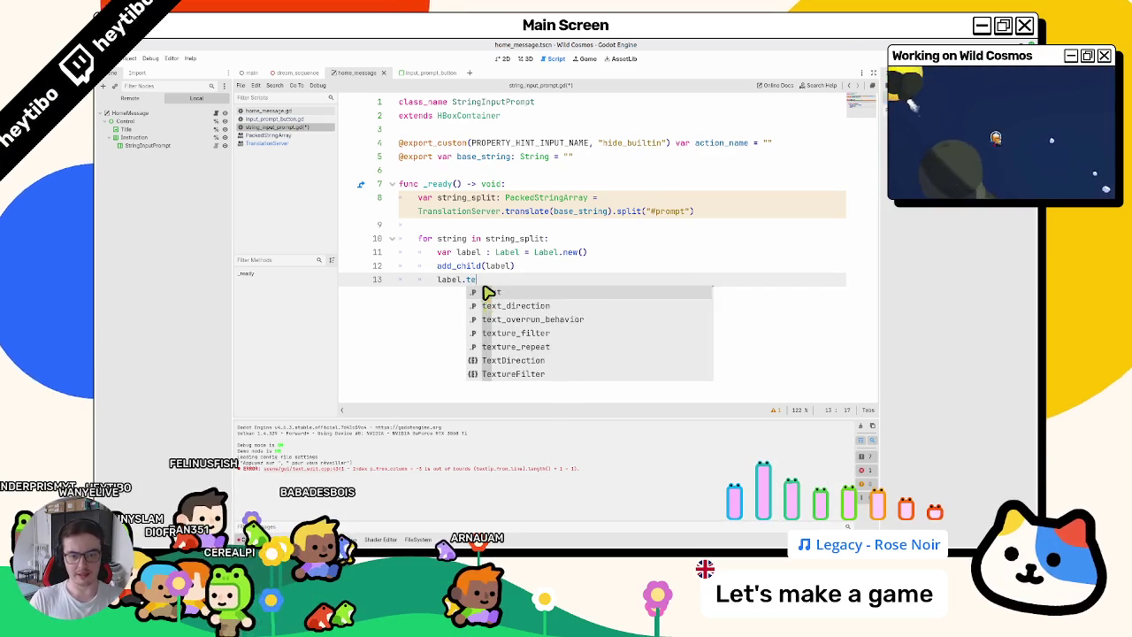
pyautogui.write(' = s')
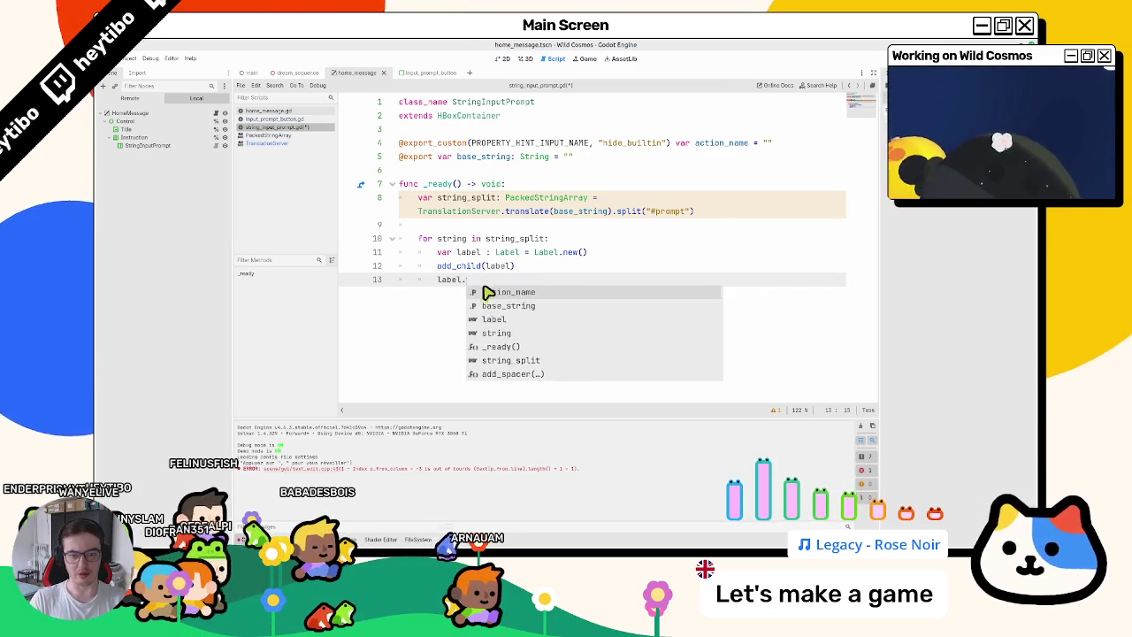
pyautogui.write('tring')
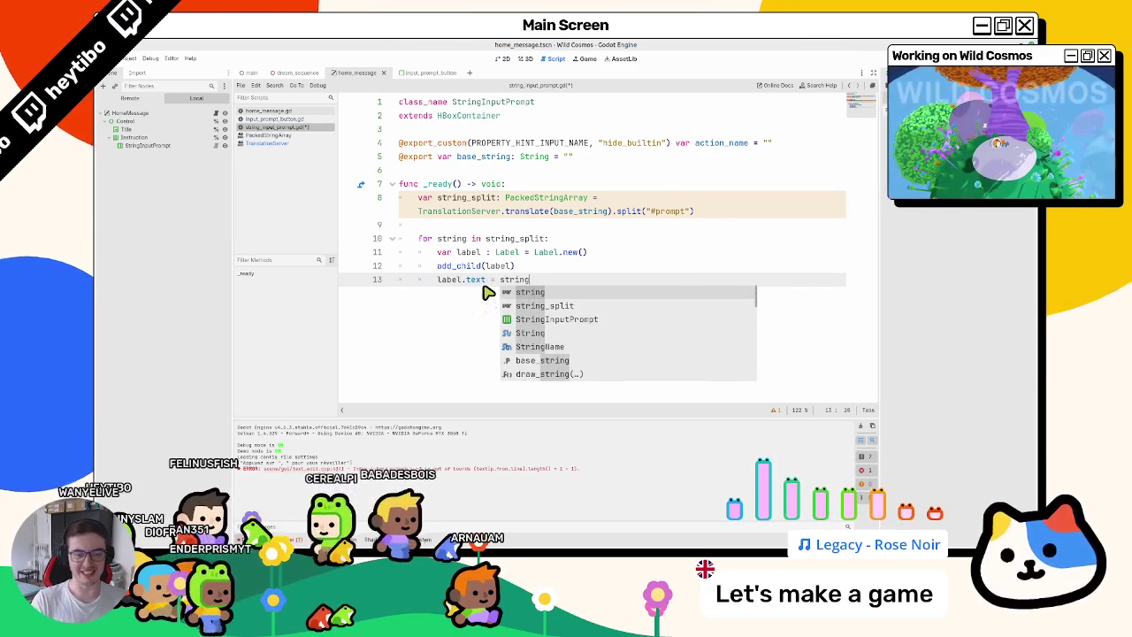
pyautogui.press('Return')
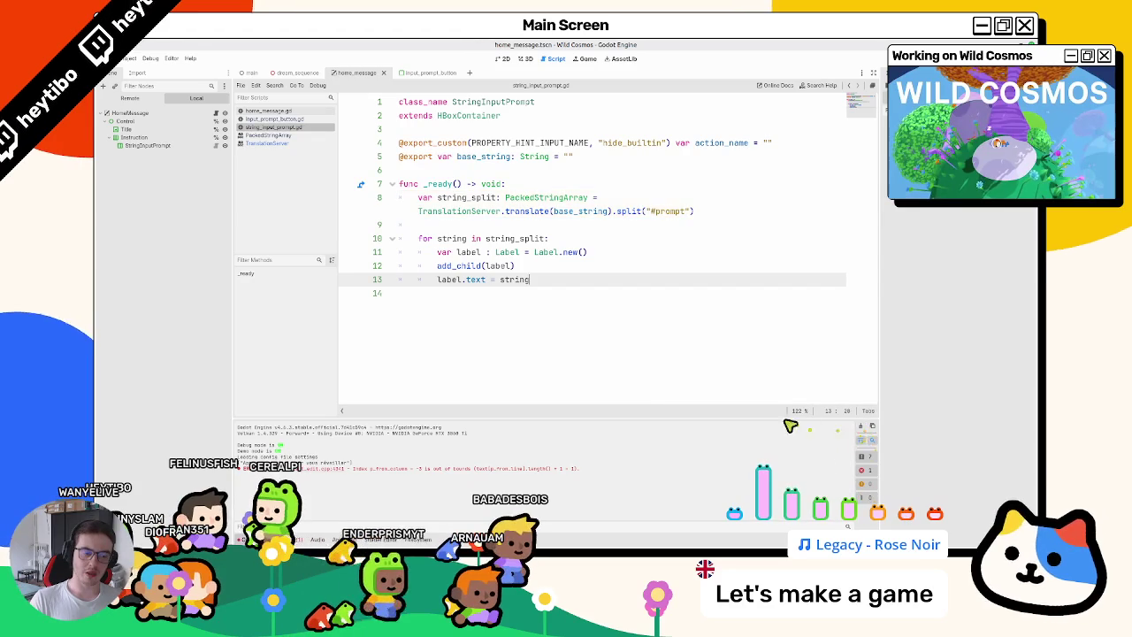
pyautogui.click(866, 430)
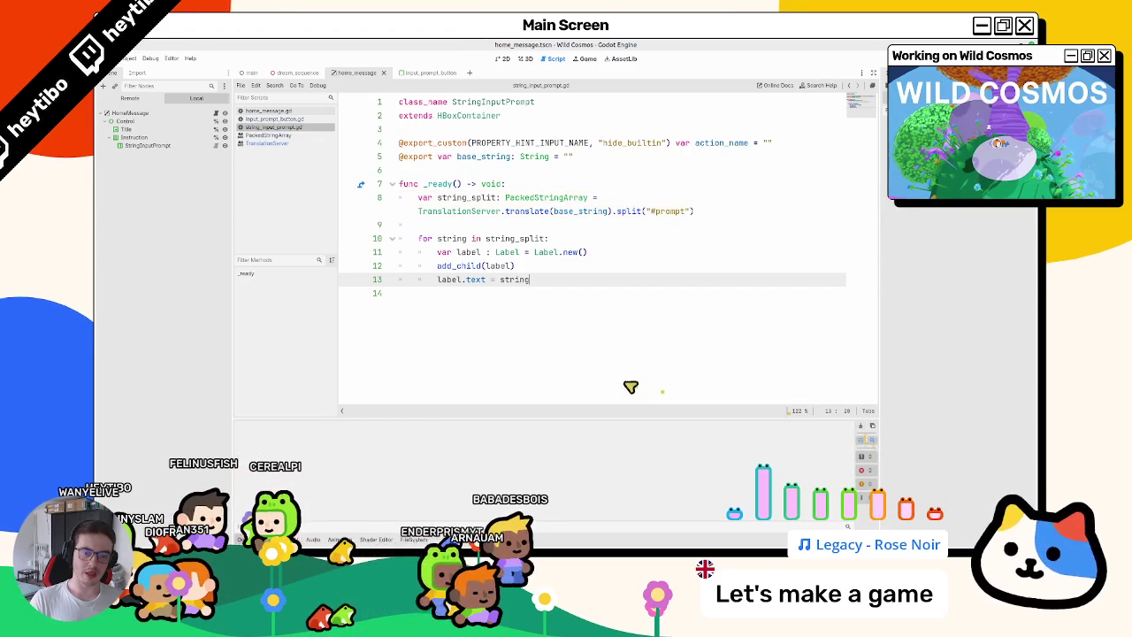
pyautogui.doubleClick(509, 252)
pyautogui.doubleClick(516, 238)
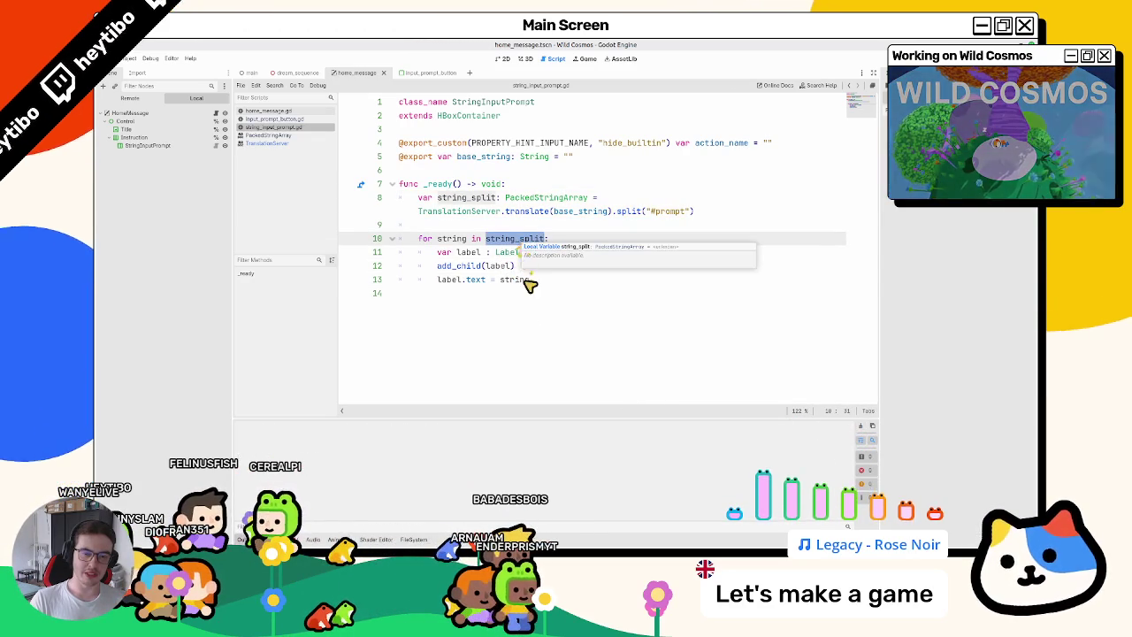
pyautogui.click(528, 308)
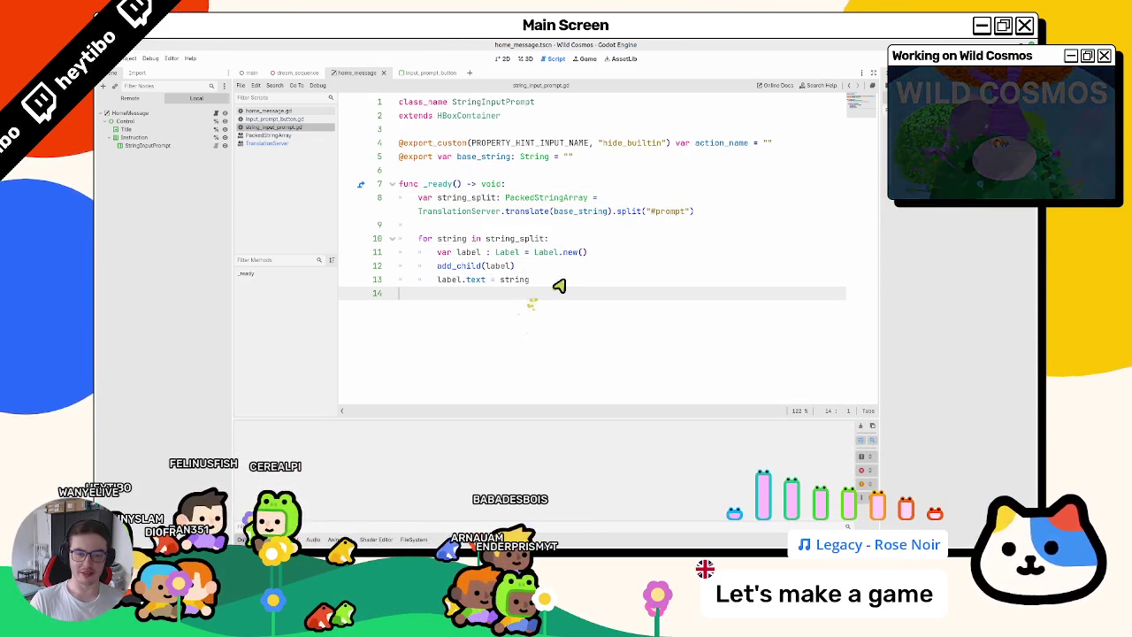
pyautogui.click(557, 281)
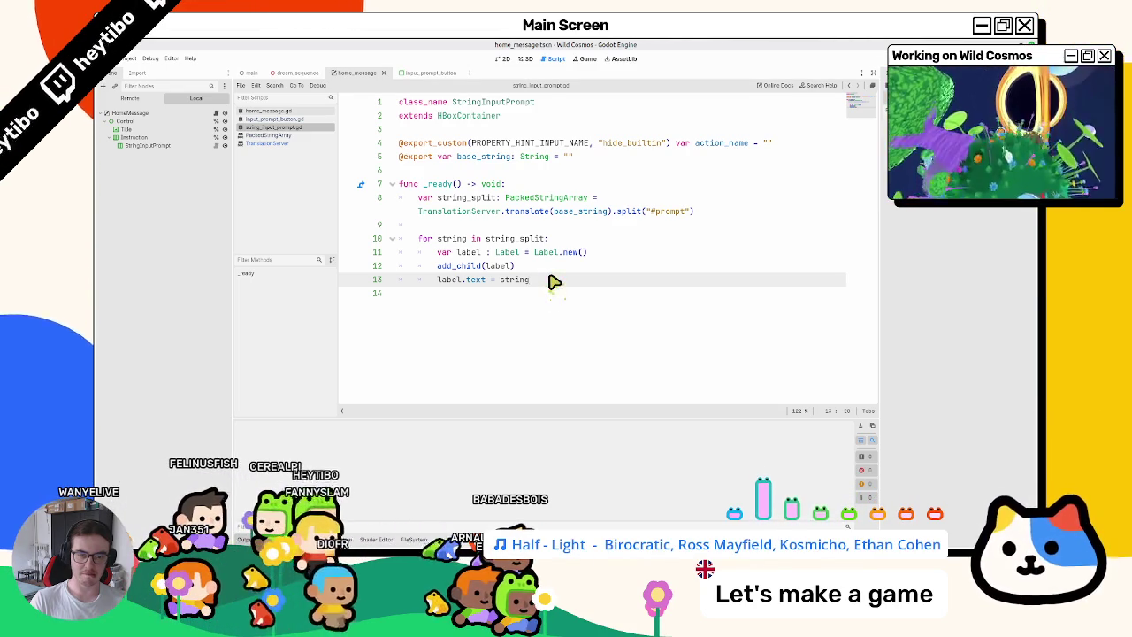
pyautogui.keyDown('ctrl'); pyautogui.click(618, 212); pyautogui.keyUp('ctrl')
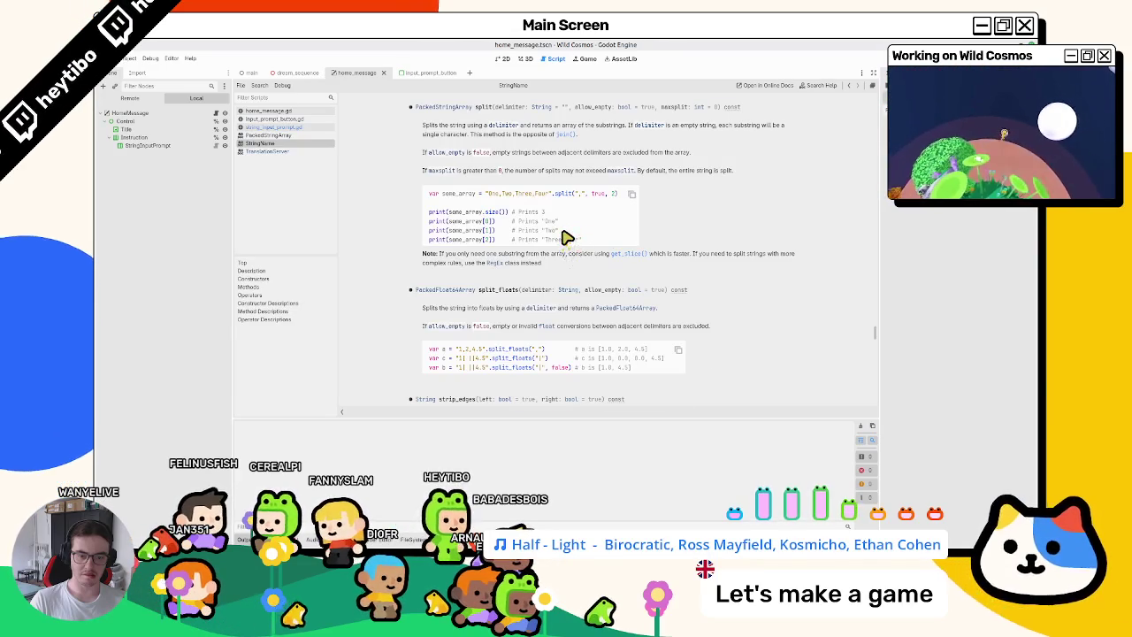
pyautogui.scroll(3, 566, 239)
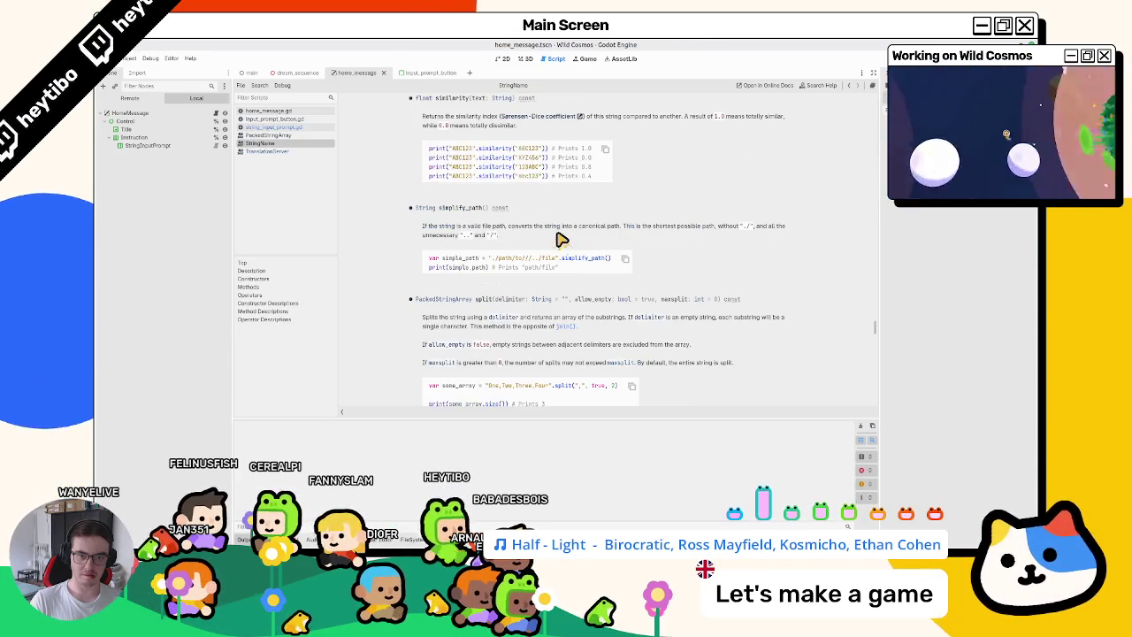
pyautogui.middleClick(297, 144)
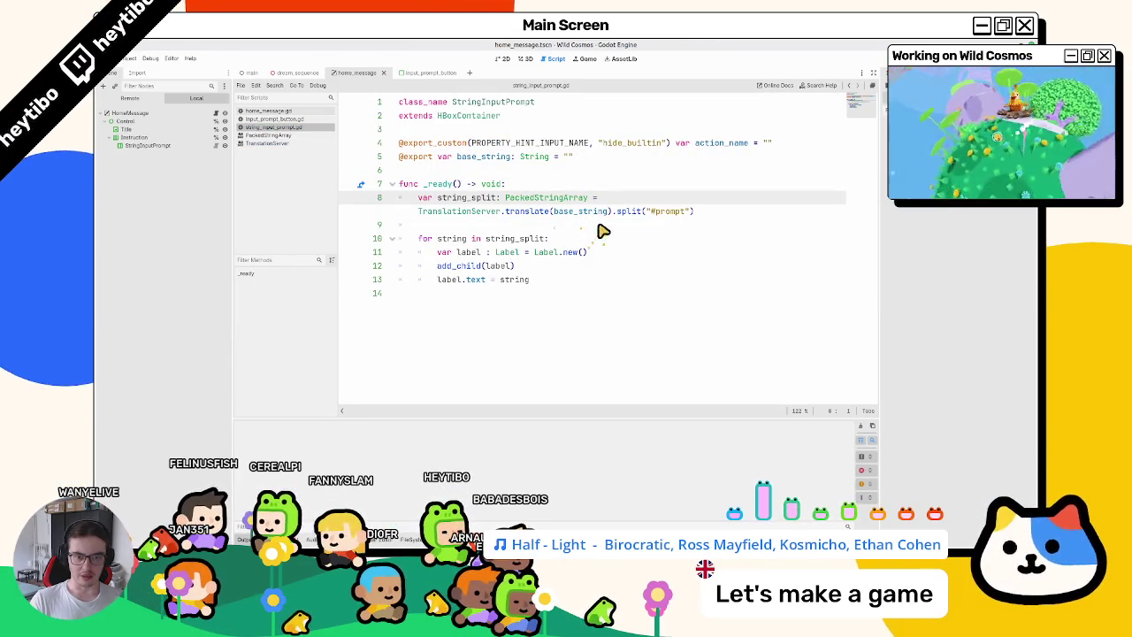
# Review the script lines and place the caret after string_split in the line 10 loop header.
pyautogui.click(574, 315)
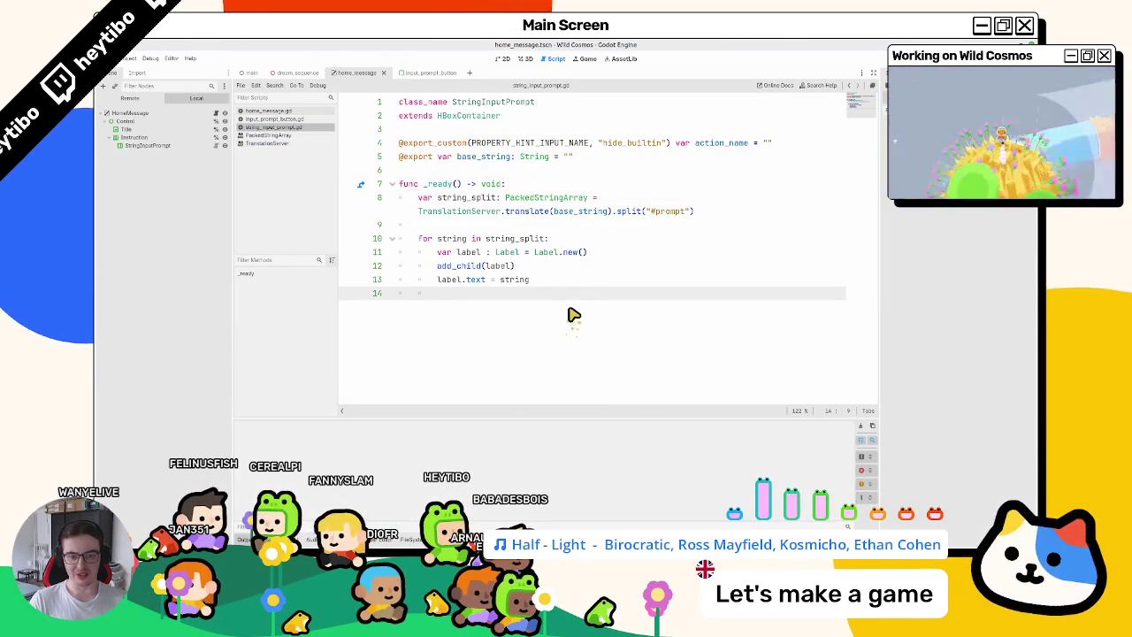
pyautogui.click(698, 218)
pyautogui.click(400, 228)
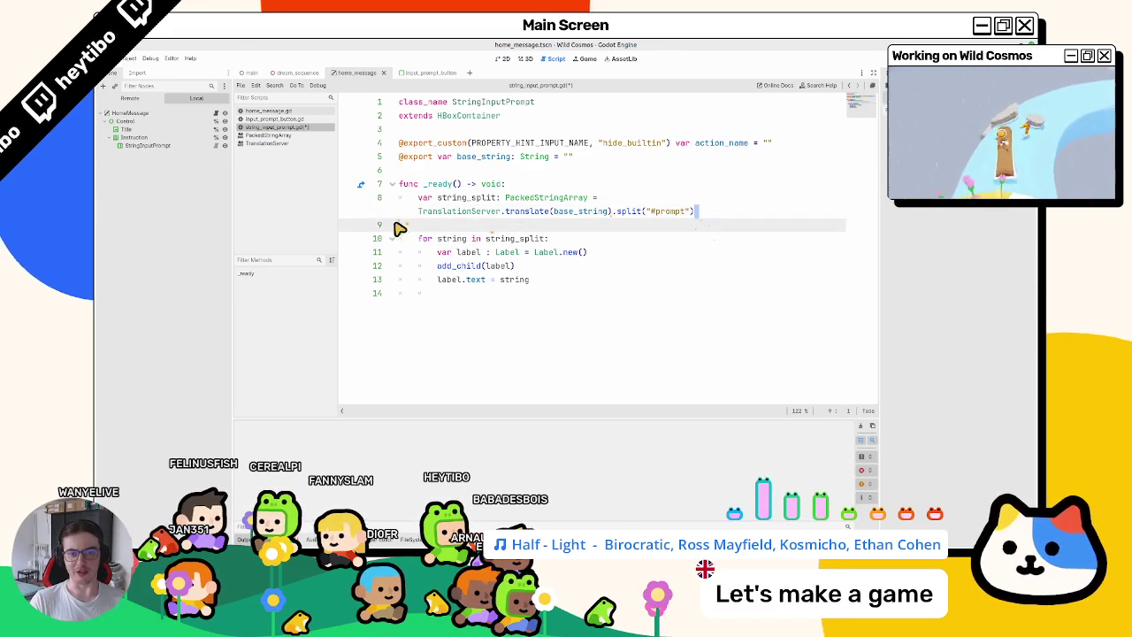
pyautogui.moveTo(399, 228); pyautogui.dragTo(421, 198)
pyautogui.moveTo(696, 212)
pyautogui.mouseDown()
pyautogui.moveTo(359, 235)
pyautogui.moveTo(652, 203)
pyautogui.moveTo(643, 213)
pyautogui.mouseUp()
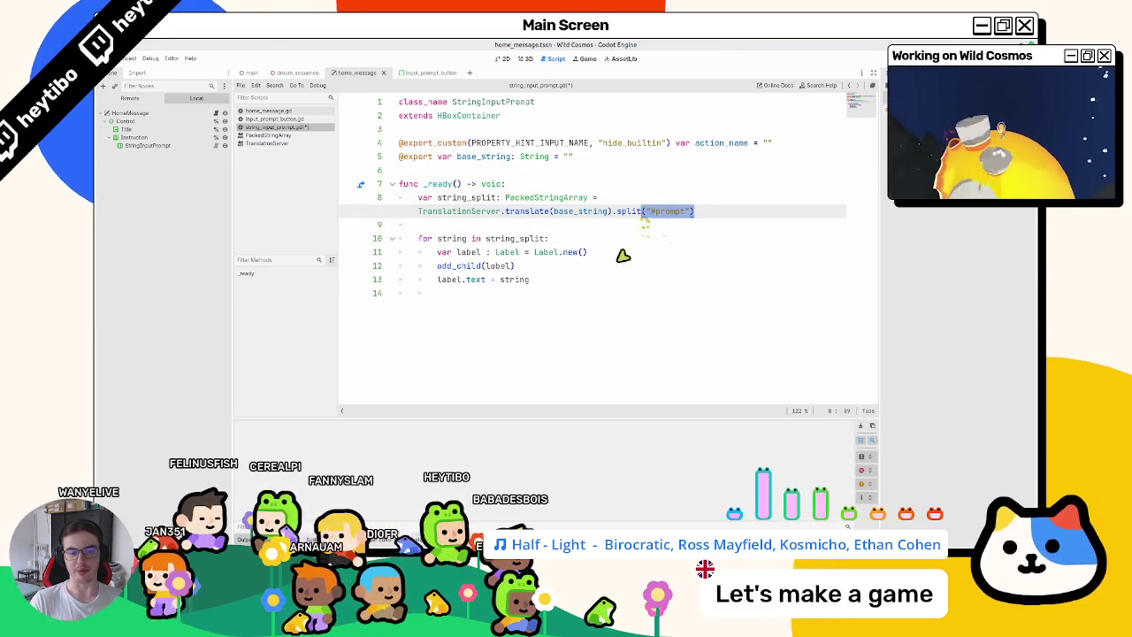
pyautogui.click(601, 300)
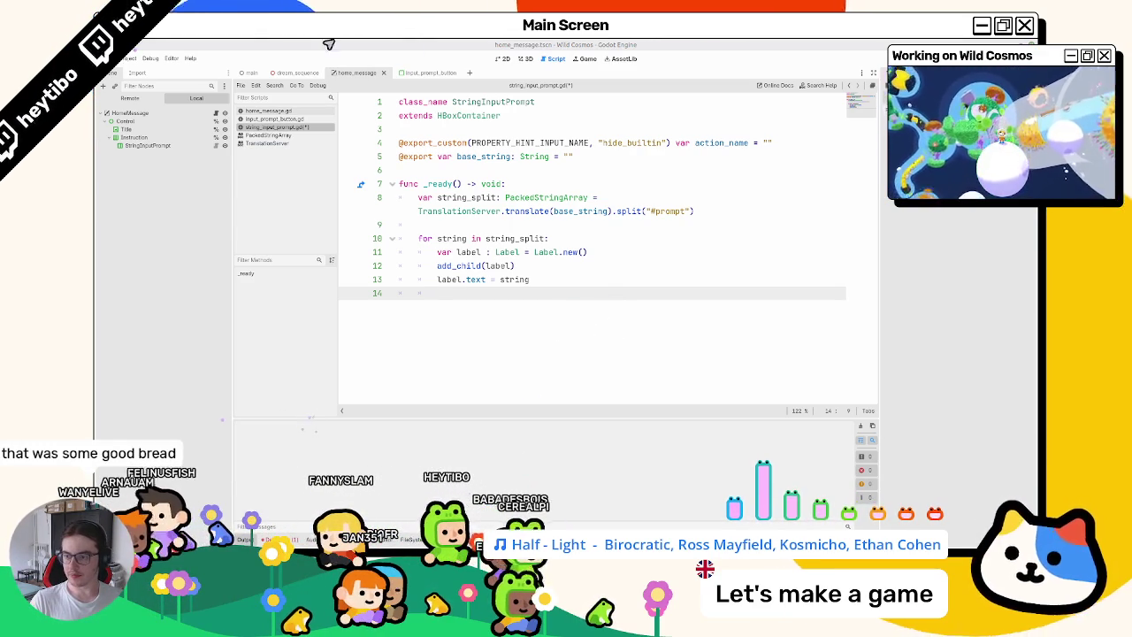
pyautogui.click(493, 292)
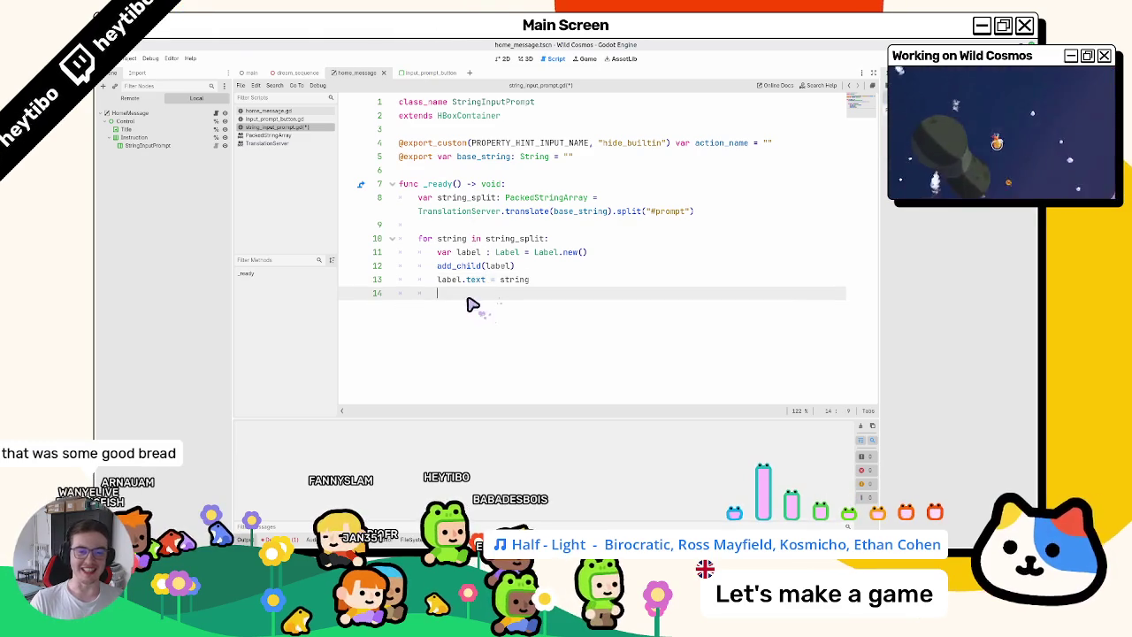
pyautogui.doubleClick(449, 279)
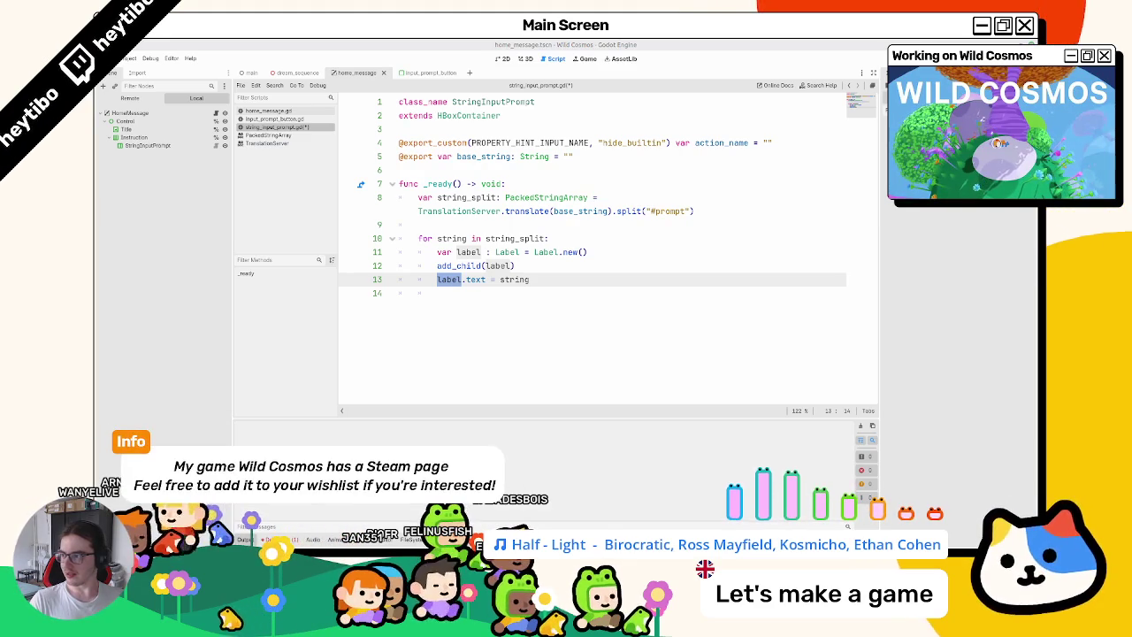
pyautogui.click(509, 299)
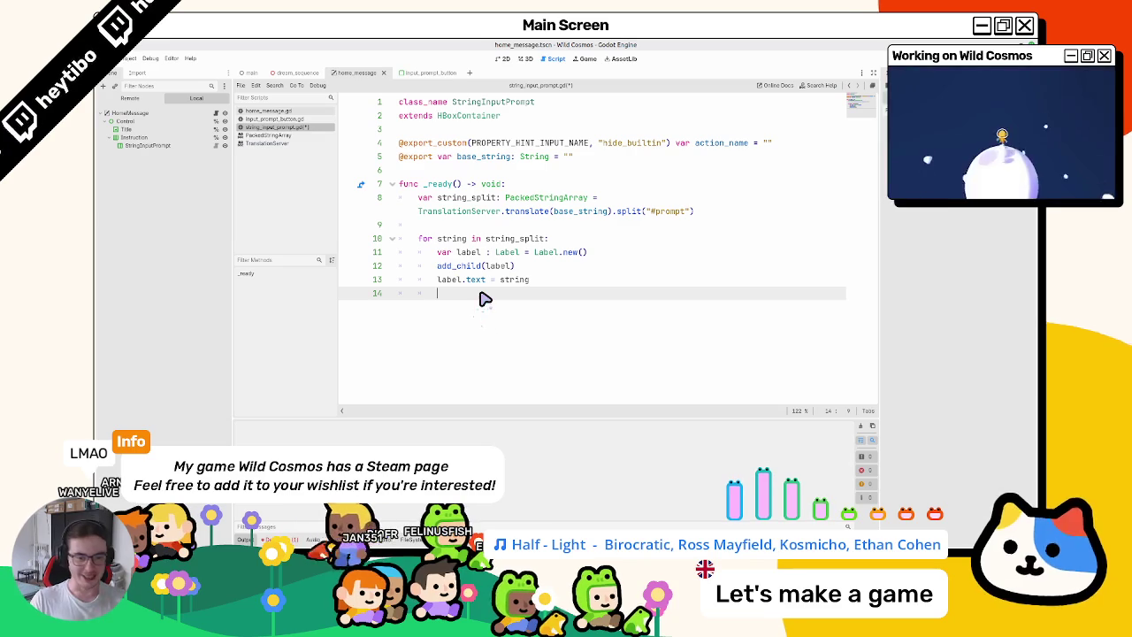
pyautogui.click(503, 228)
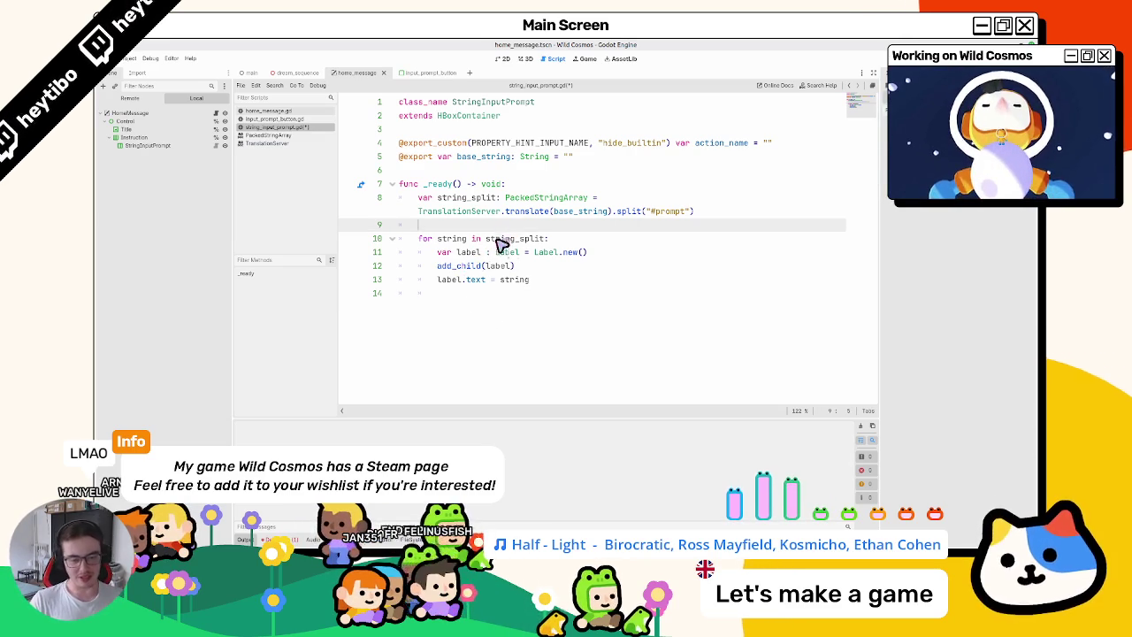
pyautogui.doubleClick(499, 241)
pyautogui.press('Right')
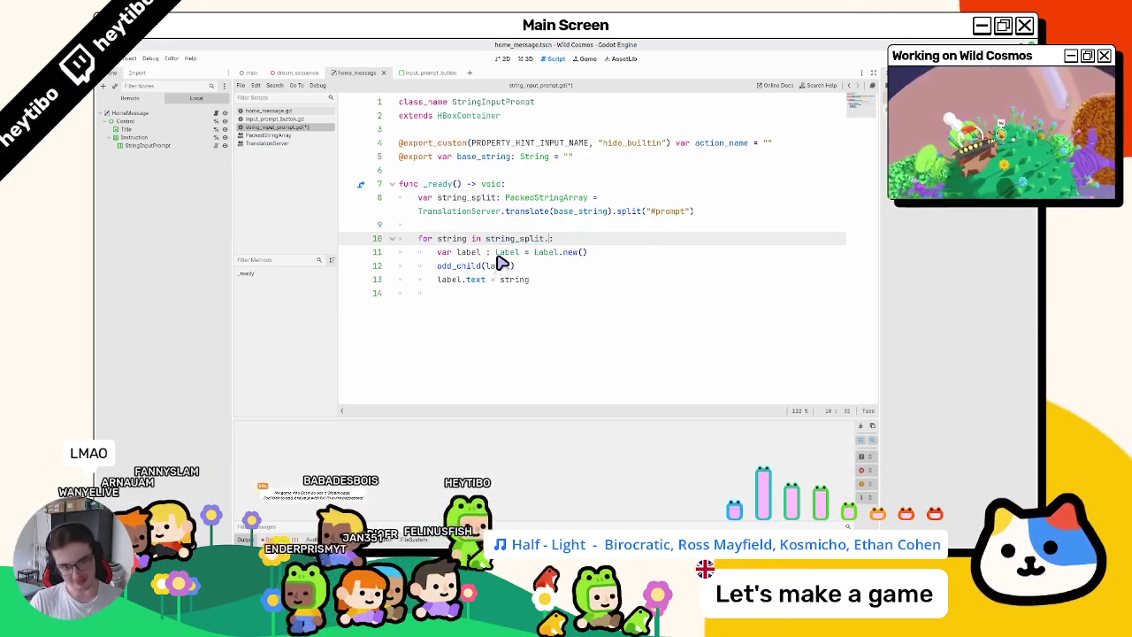
# Loop with idx over string_split.size(), set label.text to string_split[idx], and add line 15.
pyautogui.write('.size()')
pyautogui.doubleClick(445, 240)
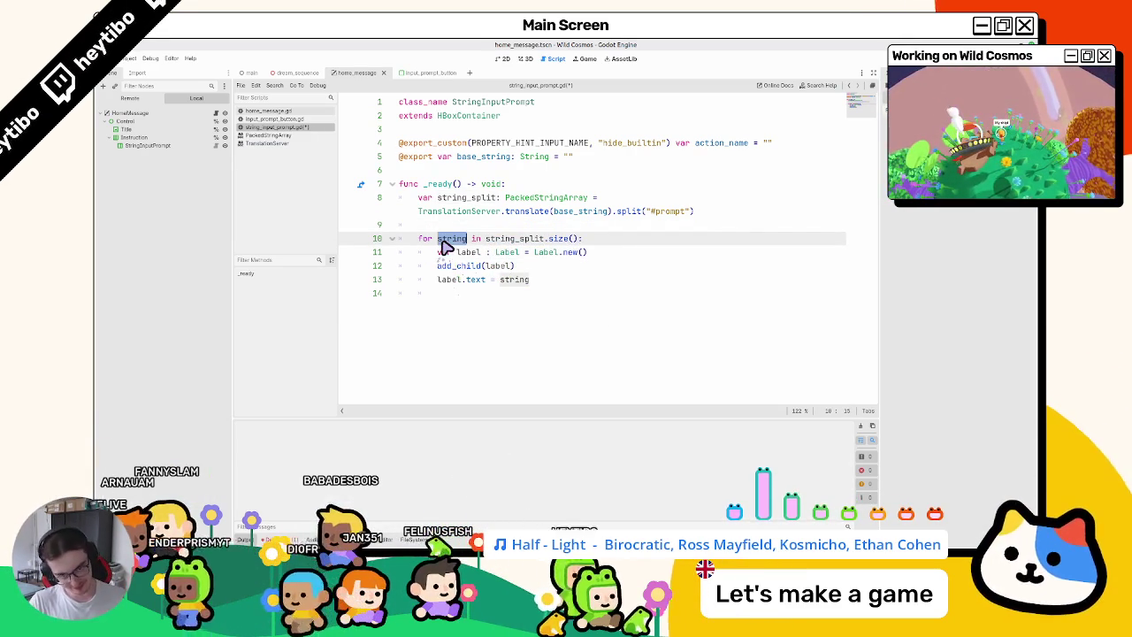
pyautogui.write('idx')
pyautogui.doubleClick(513, 279)
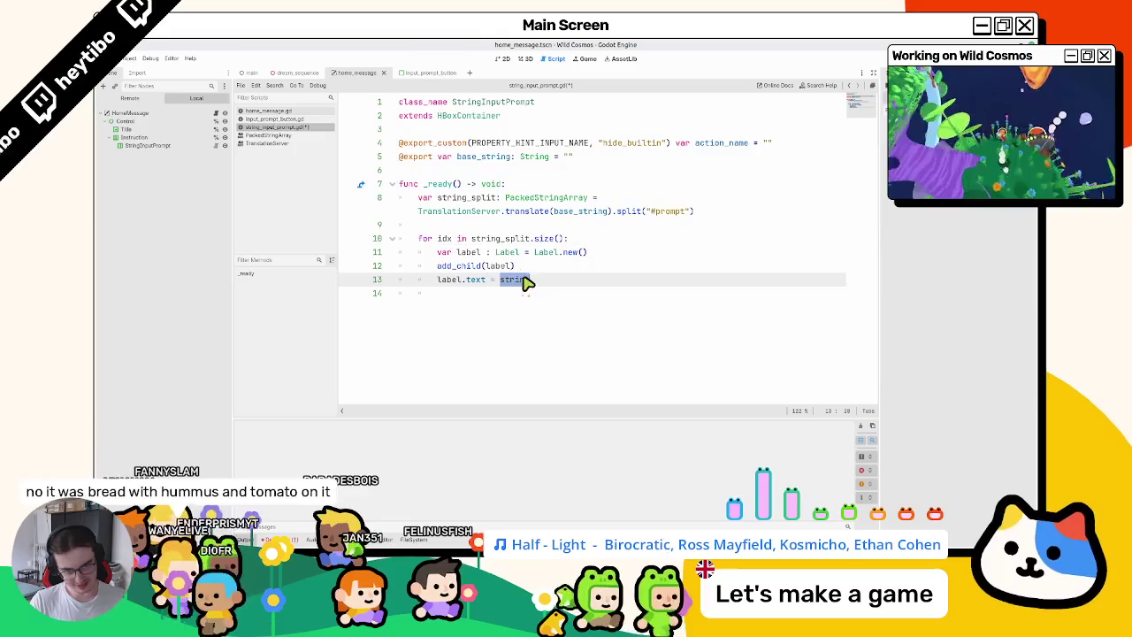
pyautogui.doubleClick(513, 240)
pyautogui.doubleClick(520, 279)
pyautogui.write('string_split[idx')
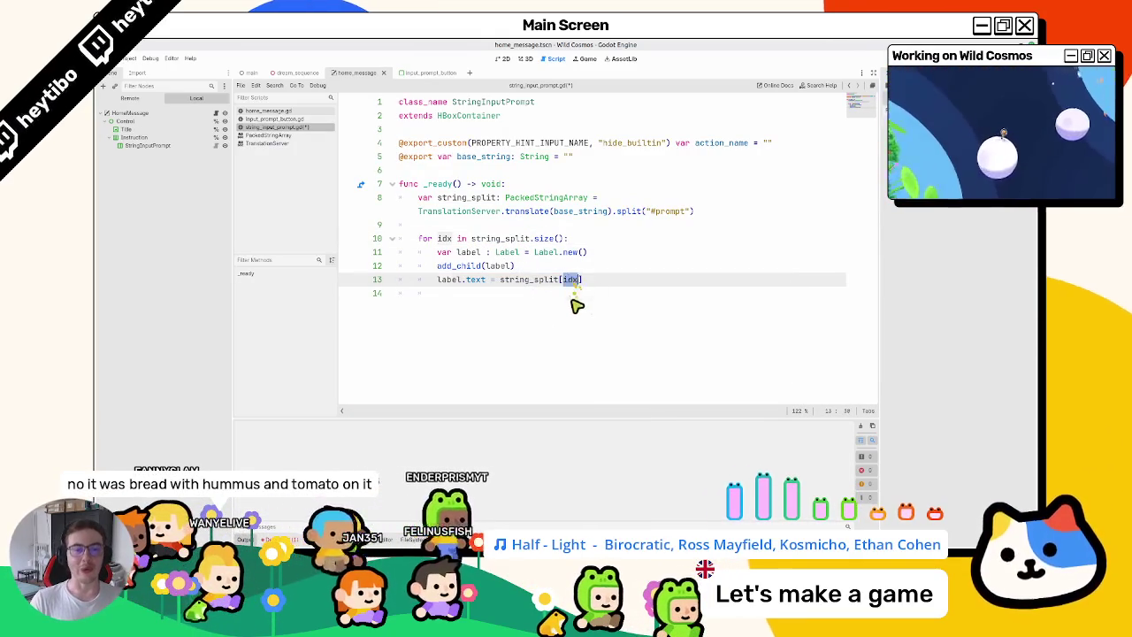
pyautogui.click(574, 293)
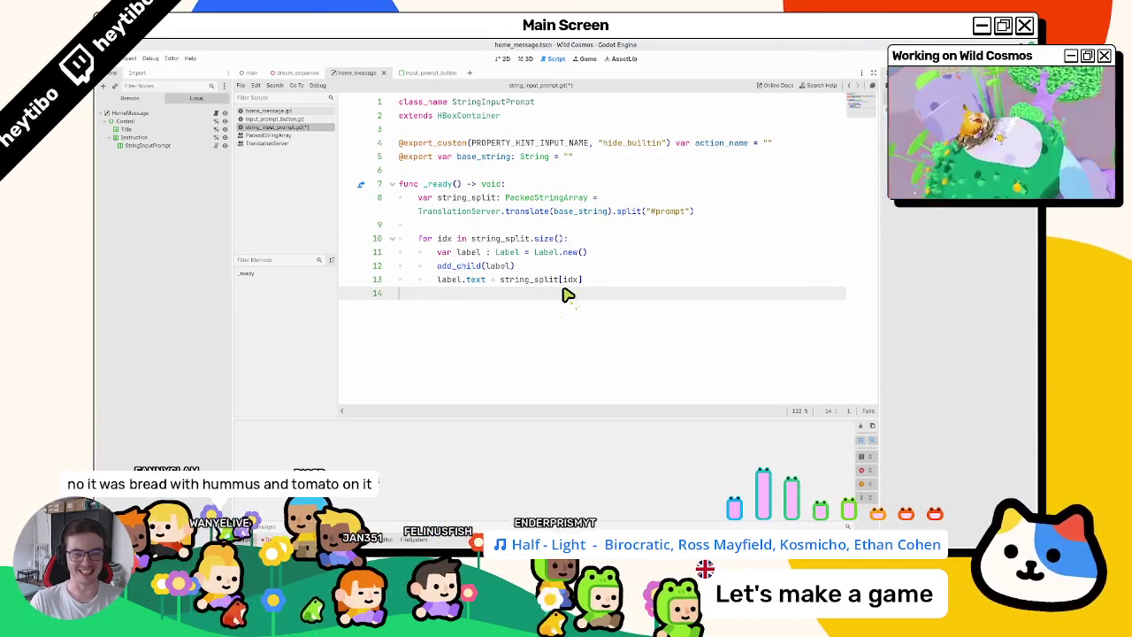
pyautogui.press('Return')
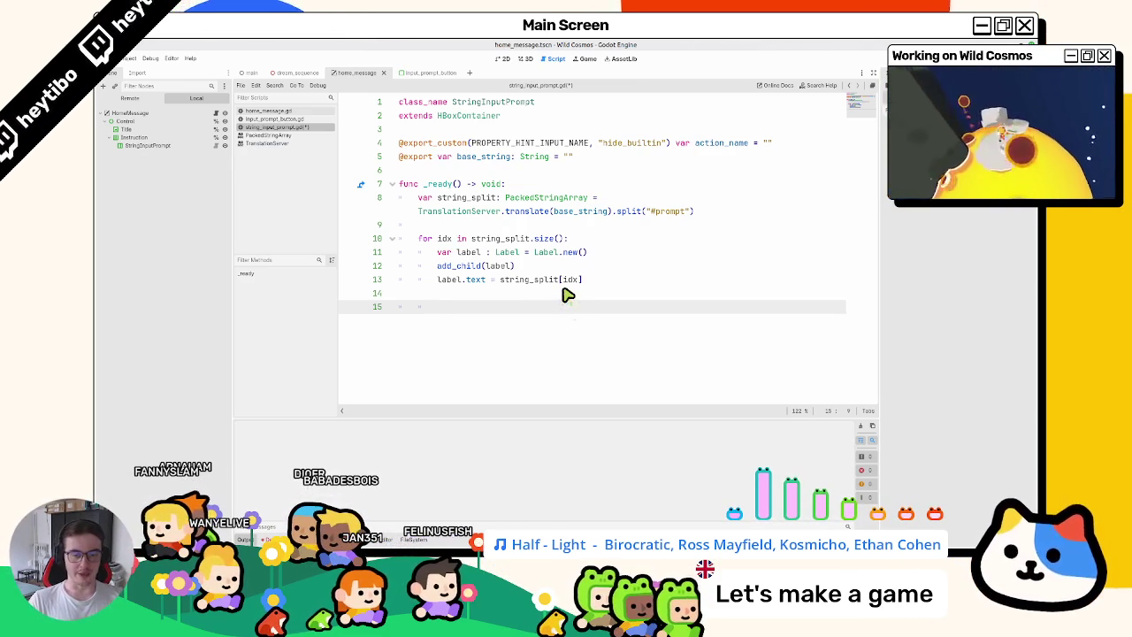
pyautogui.write('if')
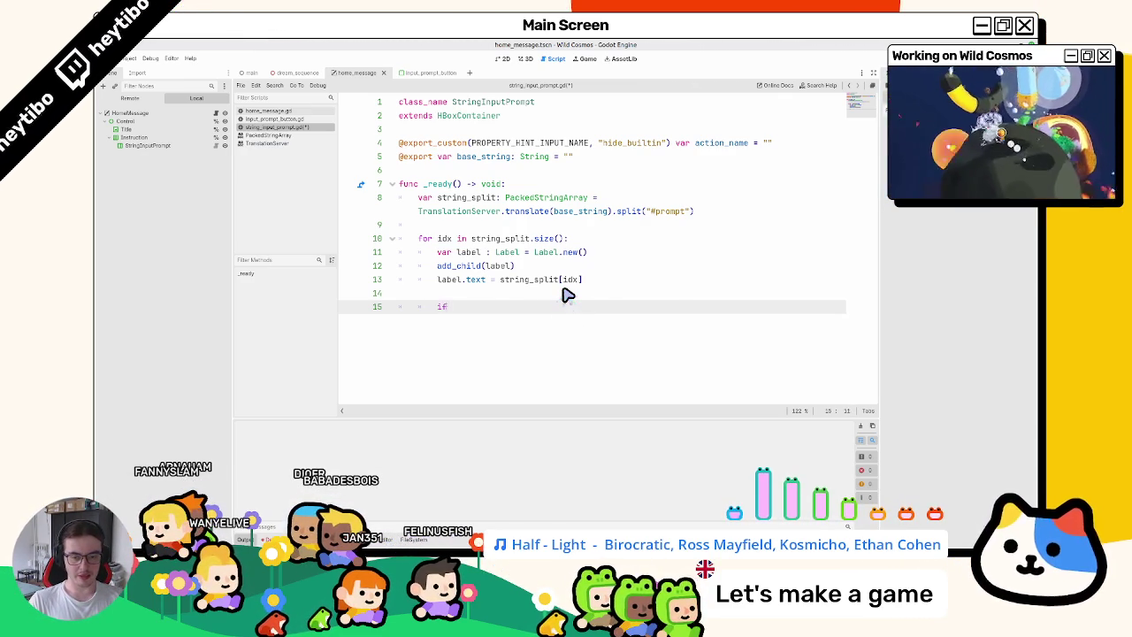
# Add an 'if idx < string_split.size():' block with the comment '# Insert prompt icon'.
pyautogui.write('idx')
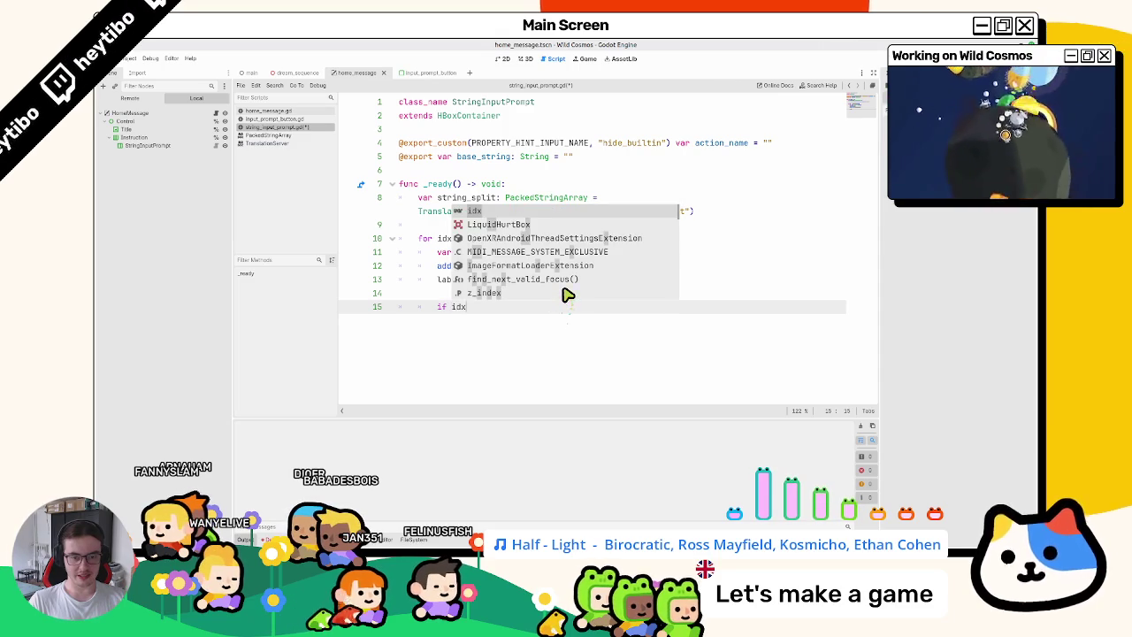
pyautogui.write(' != string_split')
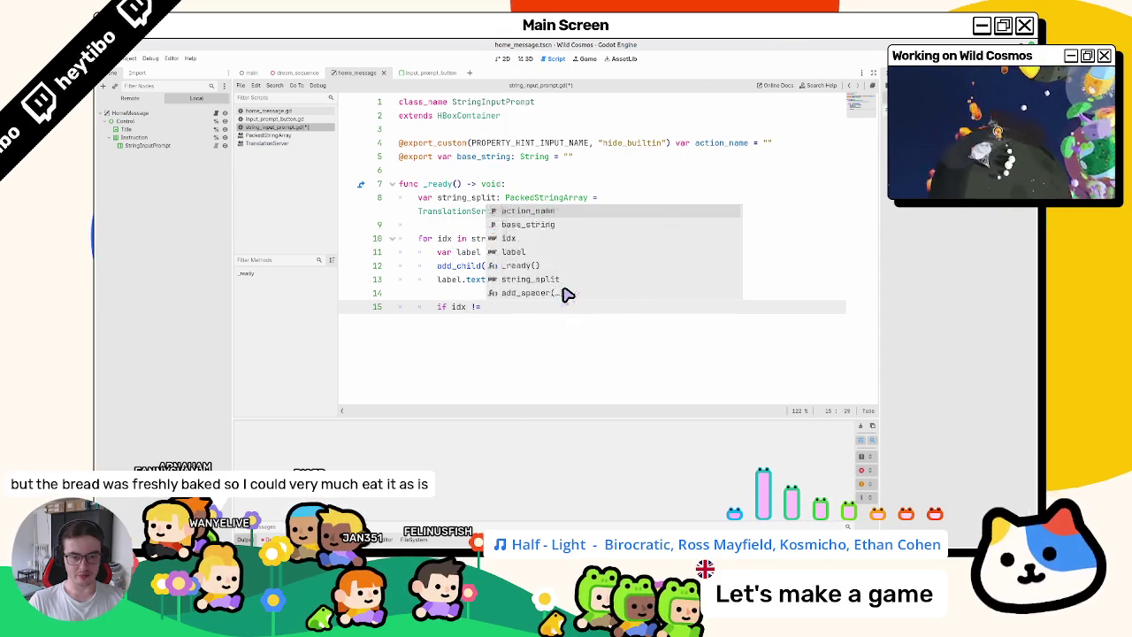
pyautogui.write('.la')
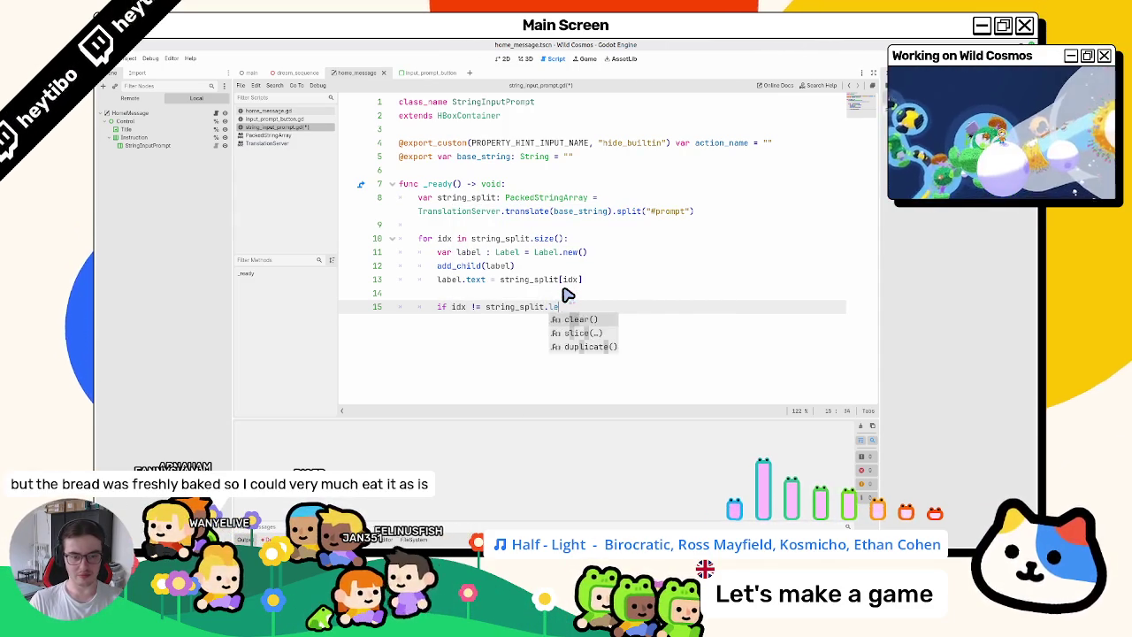
pyautogui.press('BackSpace')
pyautogui.write('si')
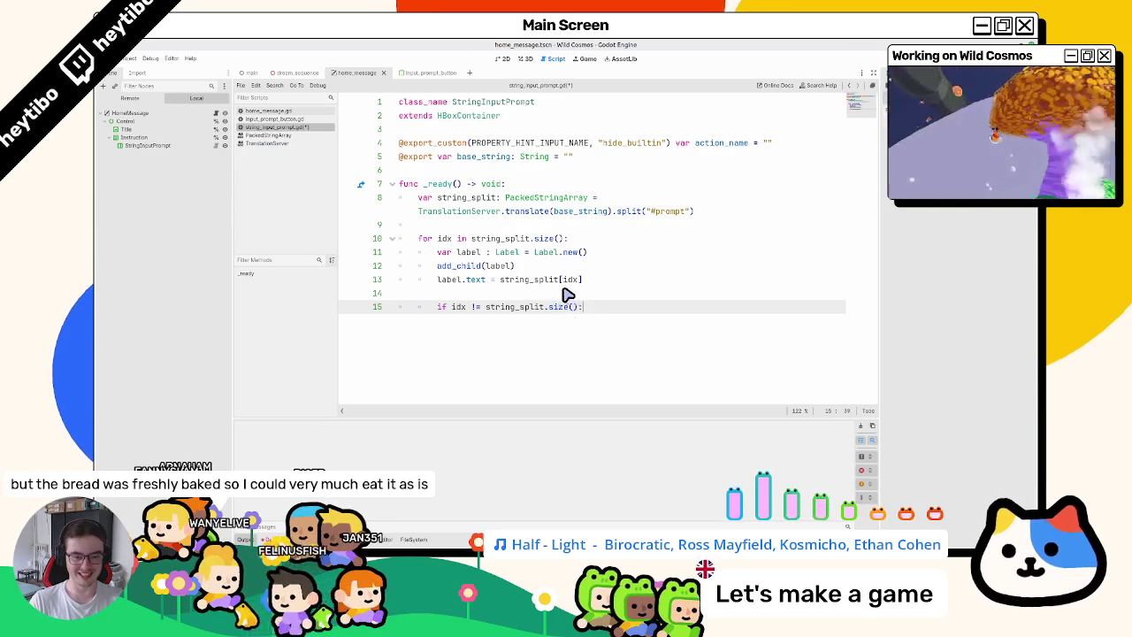
pyautogui.write('ze():')
pyautogui.press('Return')
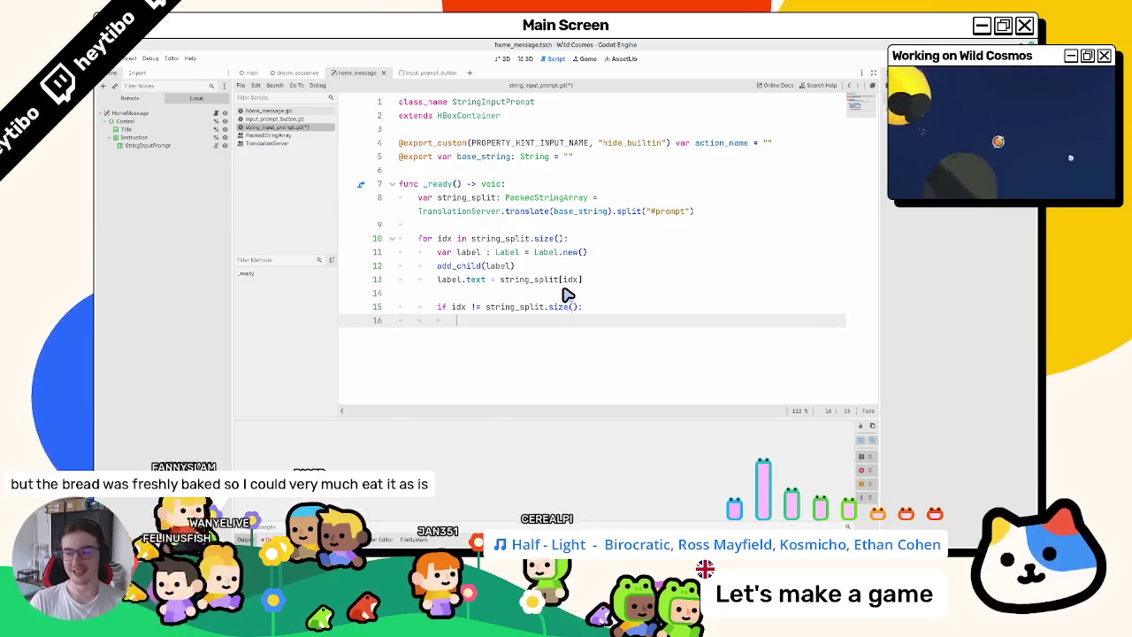
pyautogui.press('Up')
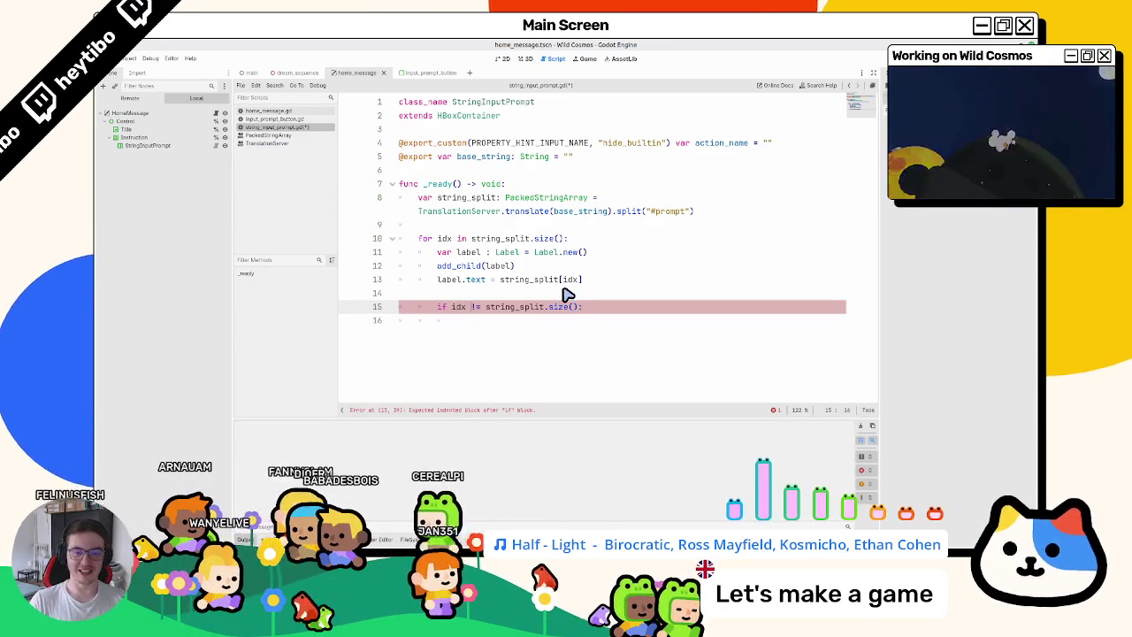
pyautogui.press('BackSpace')
pyautogui.press('BackSpace')
pyautogui.write('<')
pyautogui.press('Down')
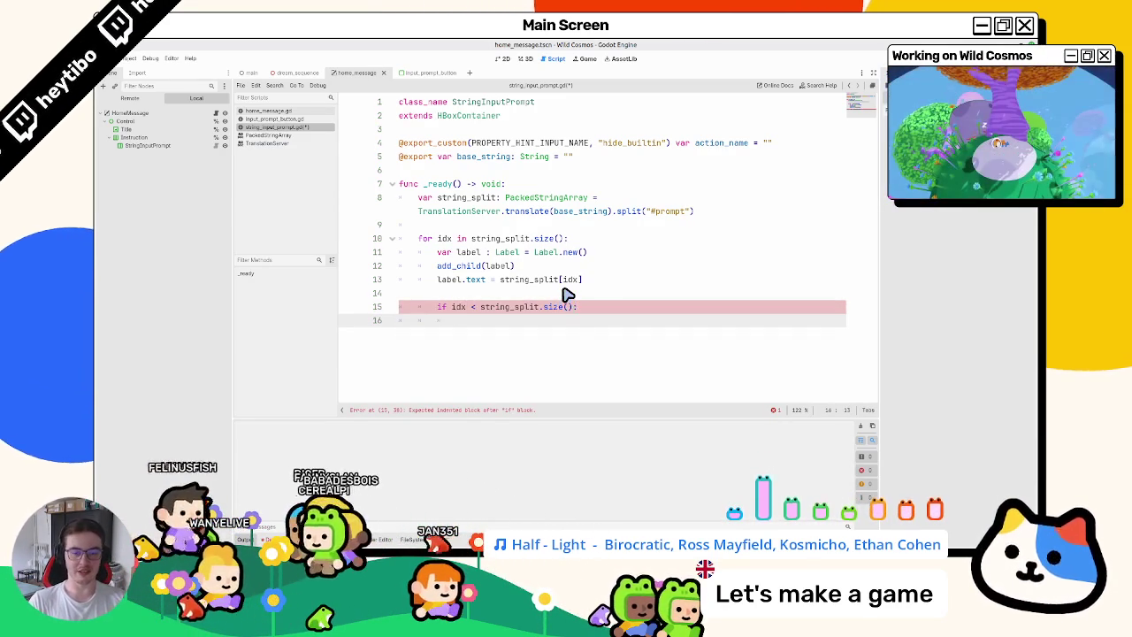
pyautogui.write('# Ins')
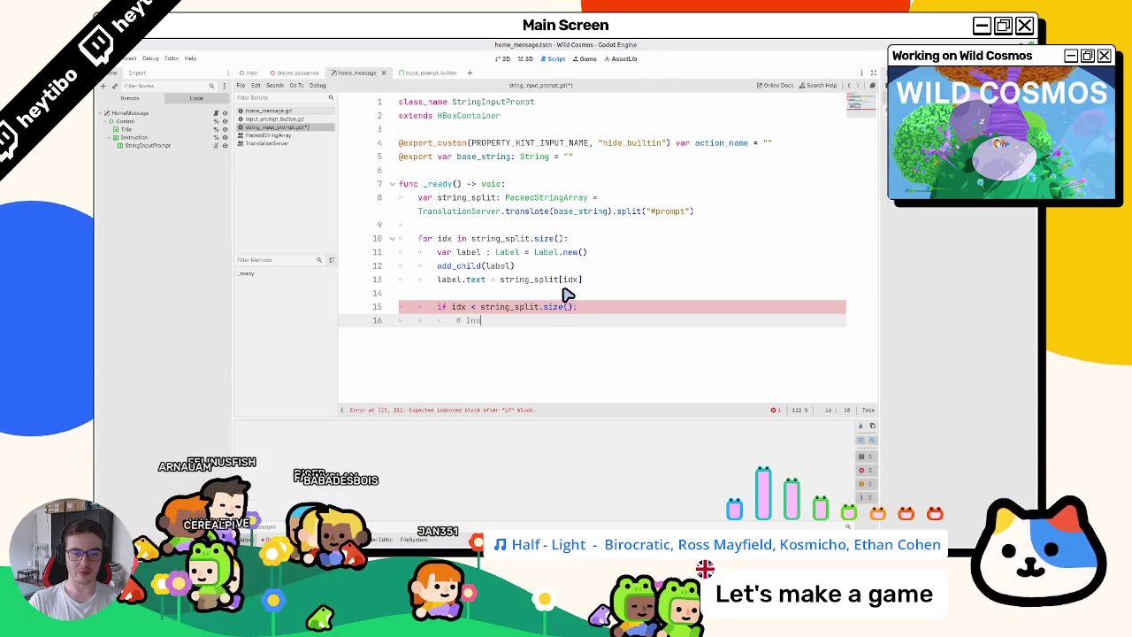
pyautogui.write('ert prompt ic')
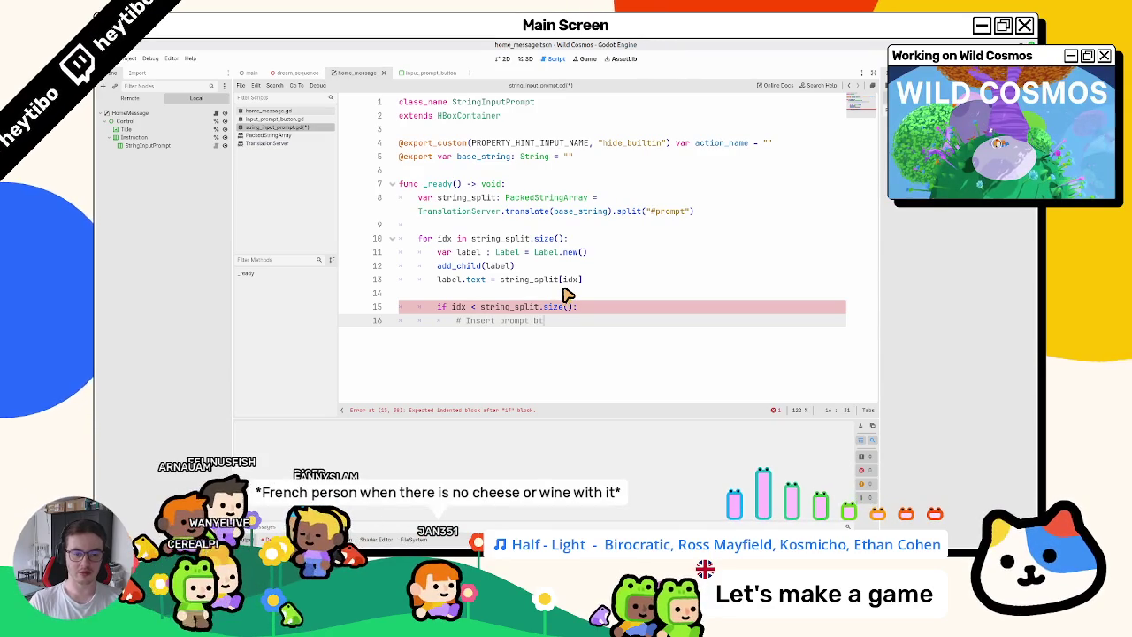
pyautogui.write('on')
pyautogui.press('Return')
pyautogui.write('var pro')
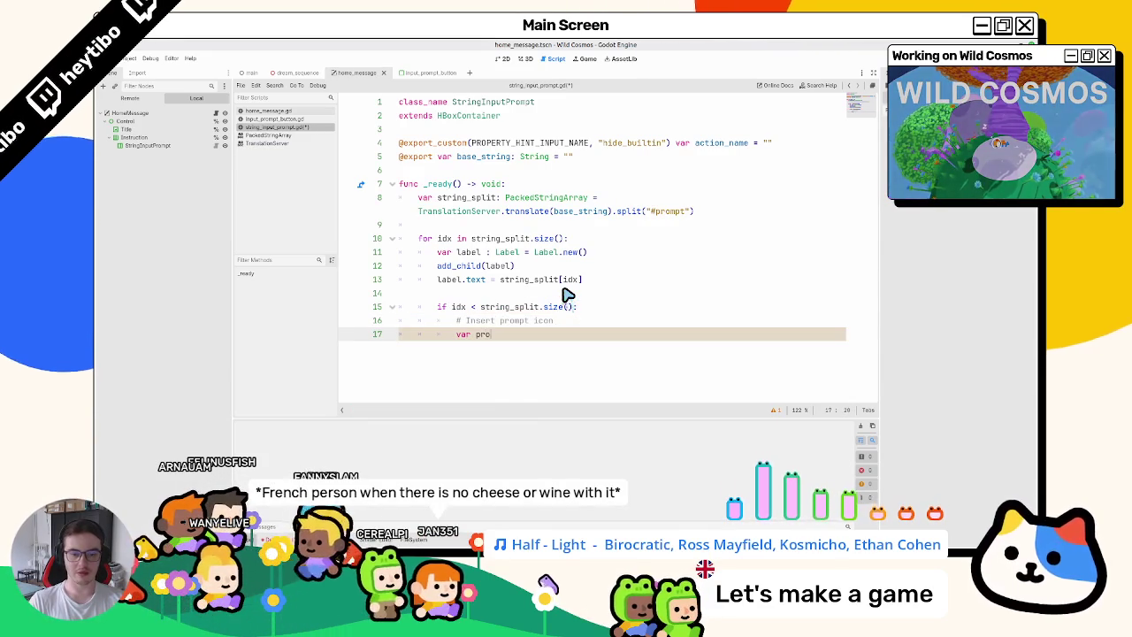
# Declare input_icon as an InputIcon created with InputIcon.new().
pyautogui.write('mpt_i')
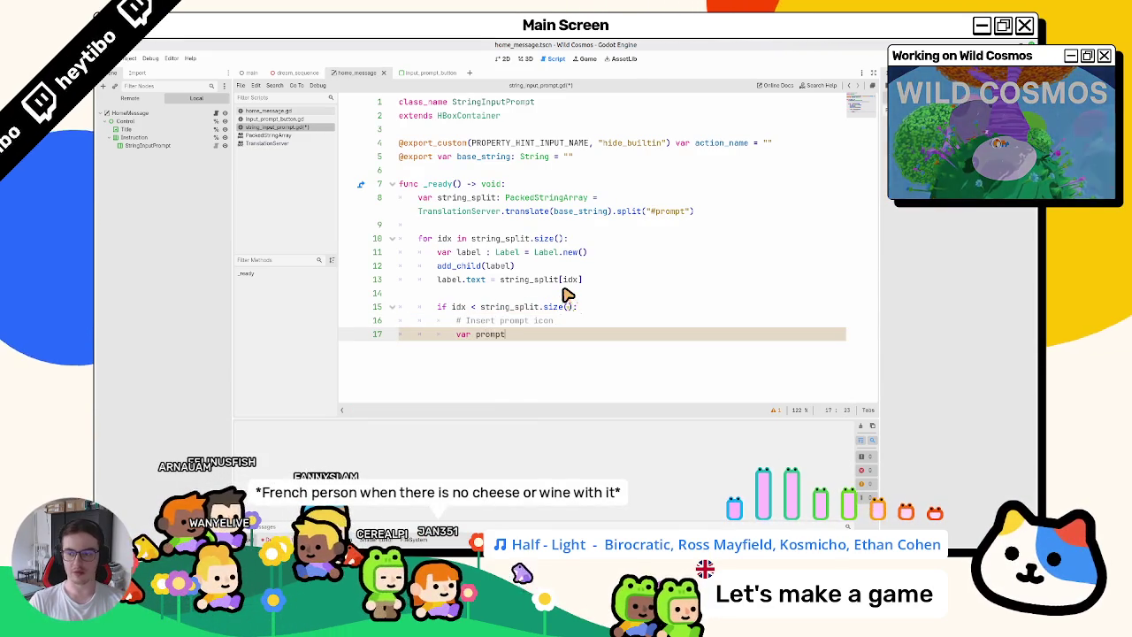
pyautogui.write('con ')
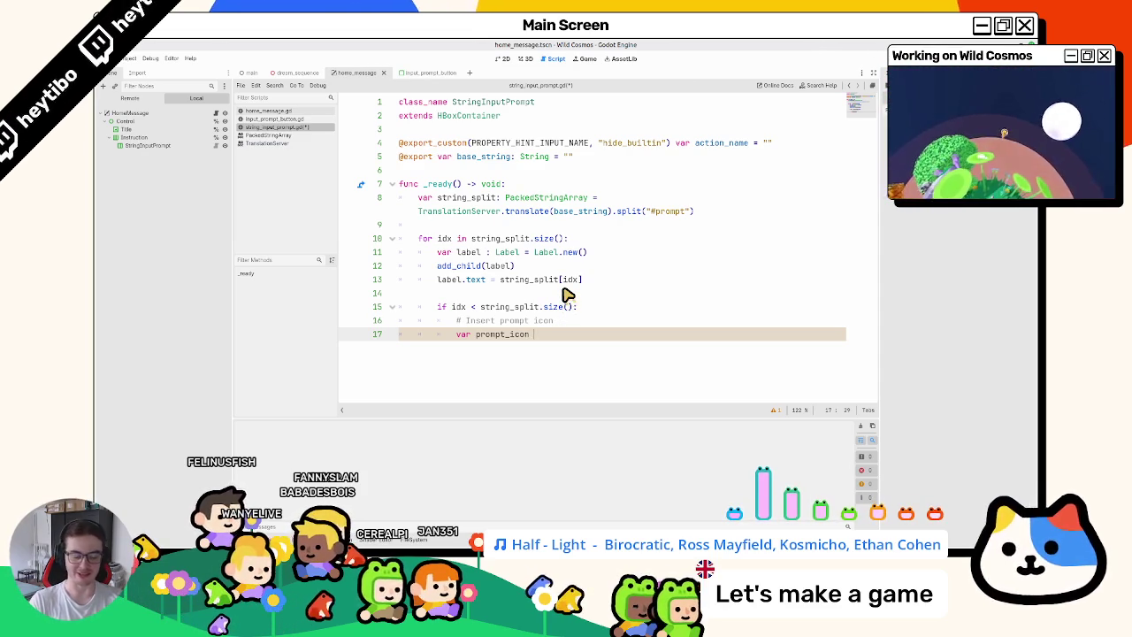
pyautogui.write(': inp')
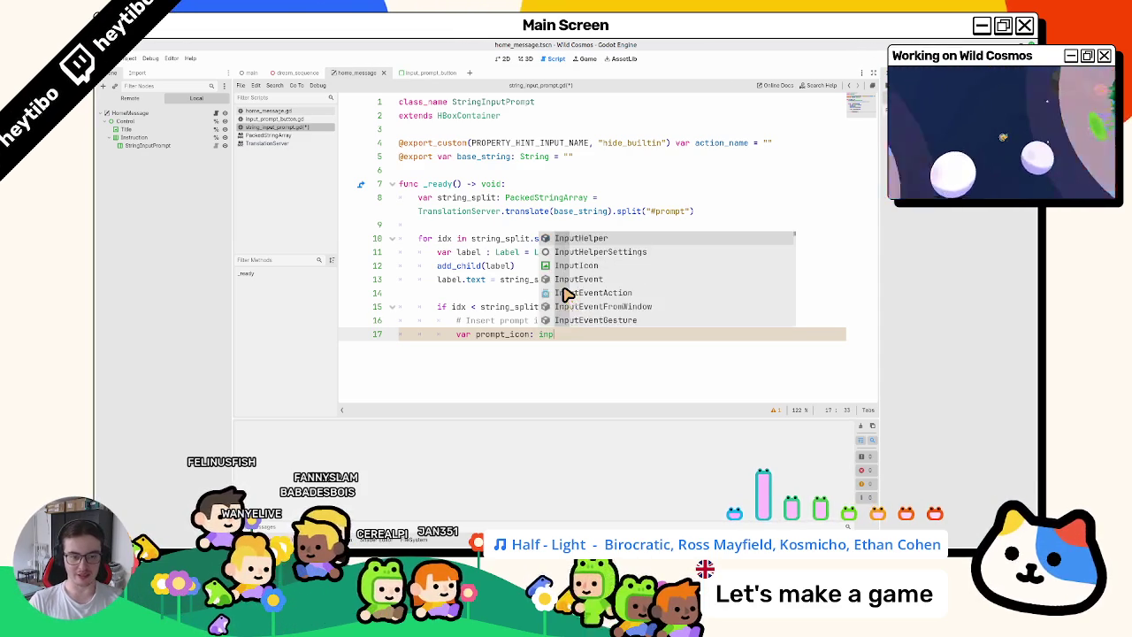
pyautogui.write('ut_ic')
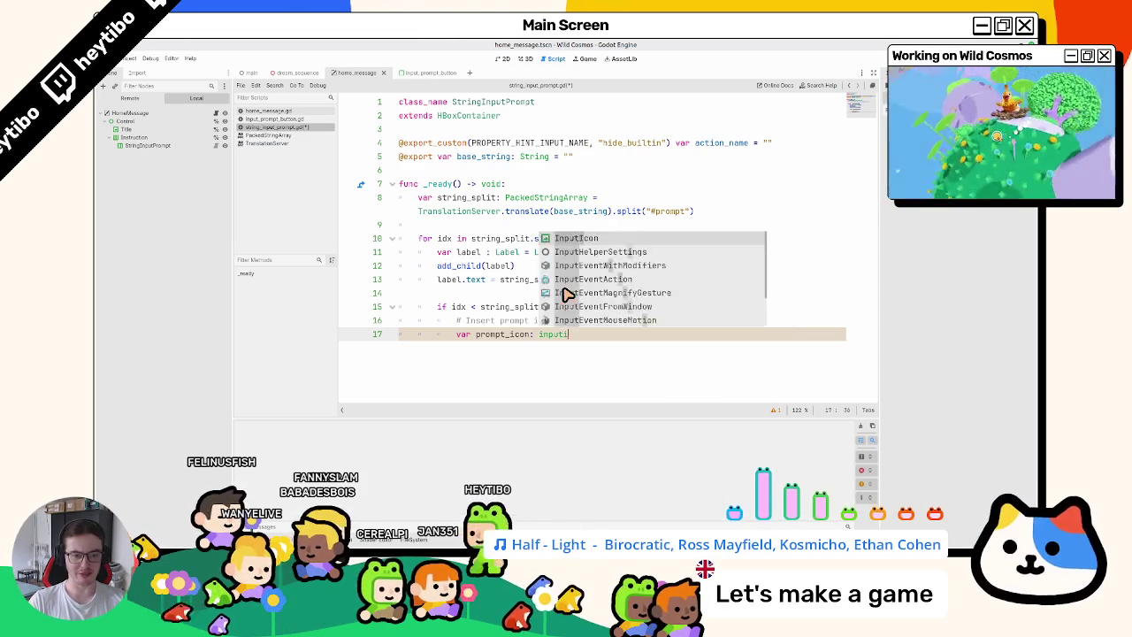
pyautogui.press('Return')
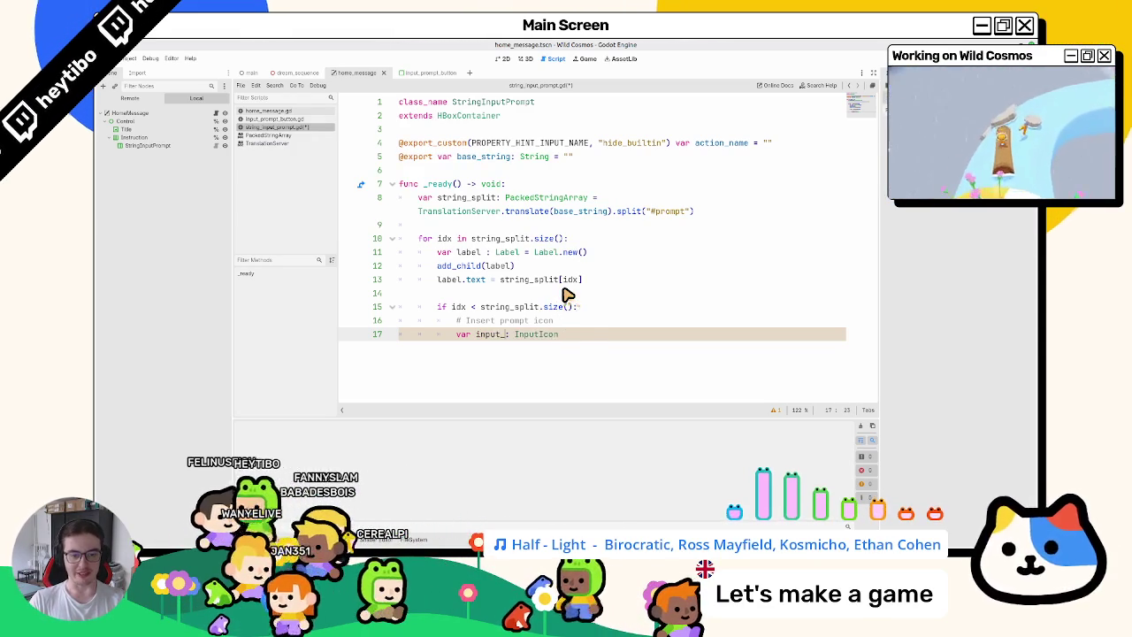
pyautogui.write('icon')
pyautogui.press('End')
pyautogui.write('= in')
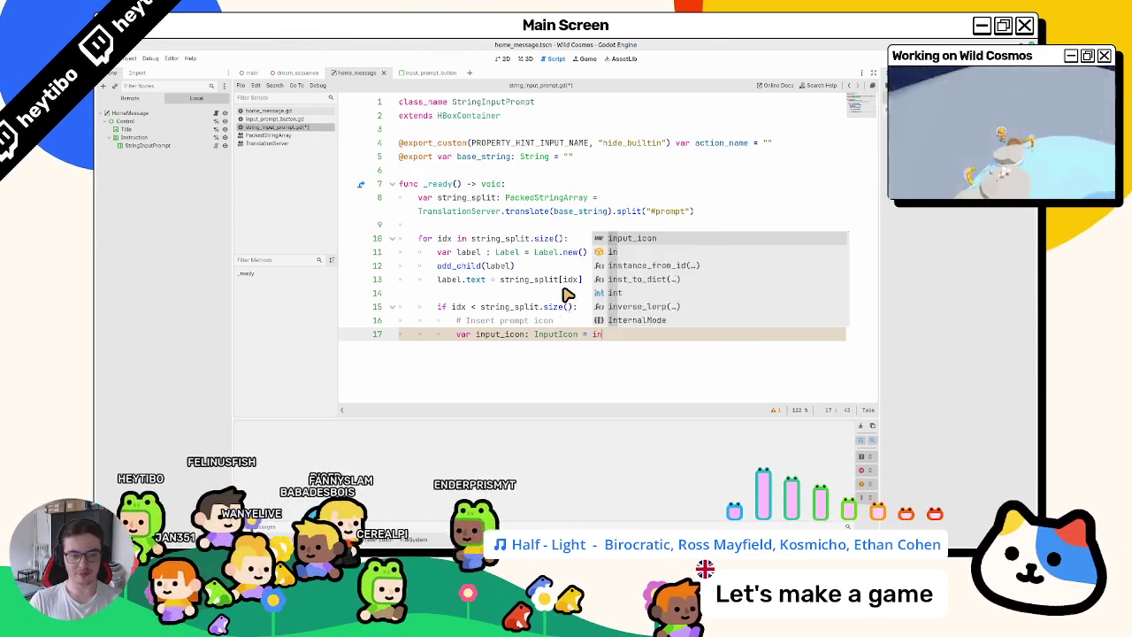
pyautogui.write('put')
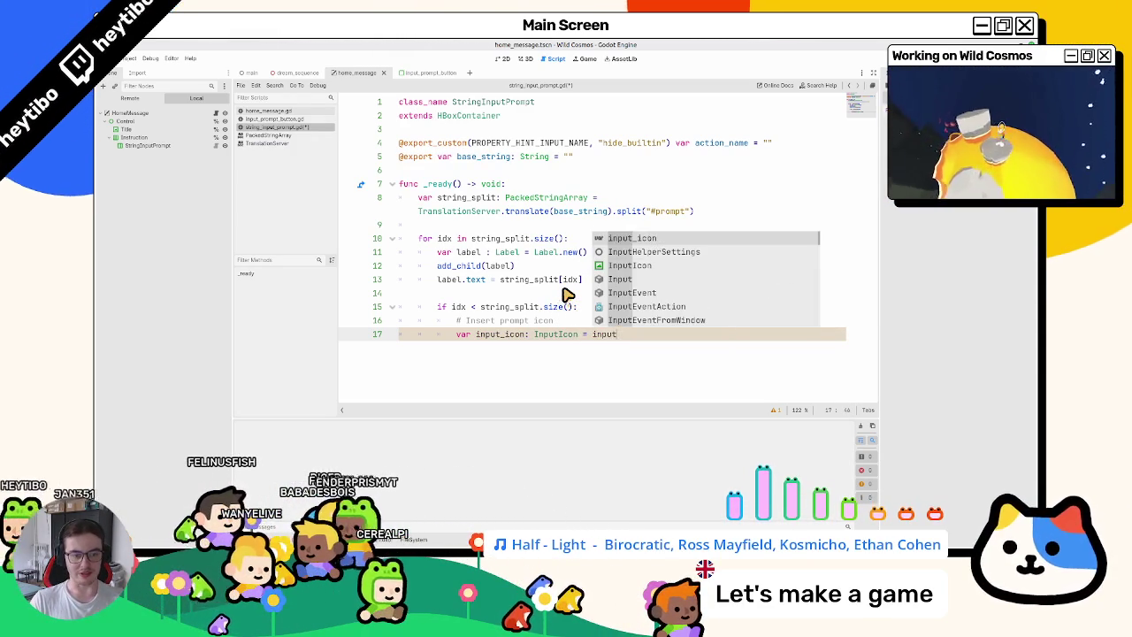
pyautogui.press('Down')
pyautogui.press('Down')
pyautogui.press('Return')
pyautogui.write('.')
pyautogui.press('Return')
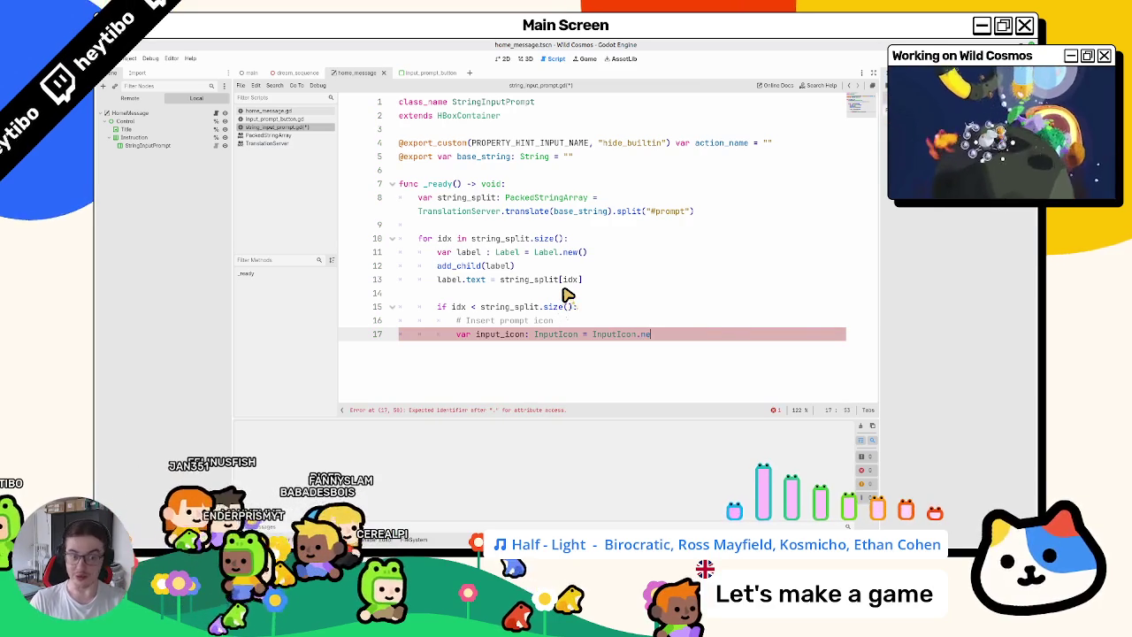
pyautogui.write('w')
pyautogui.press('Return')
pyautogui.press('Return')
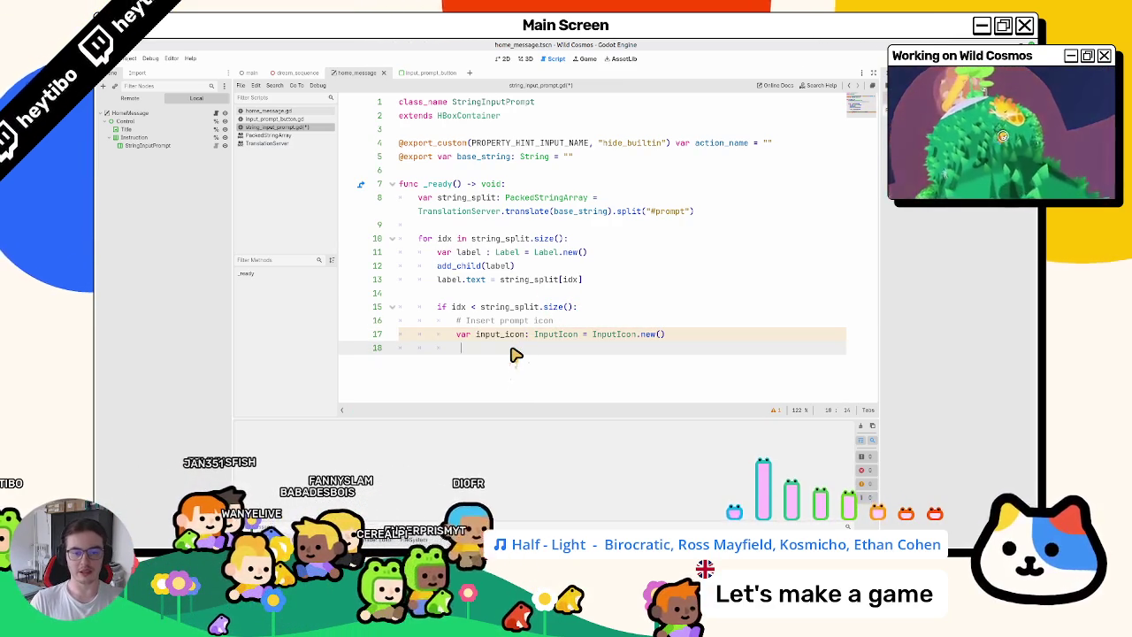
# Set input_icon.action to action_name, save, and go to the InputIcon action definition.
pyautogui.write('input_icon.')
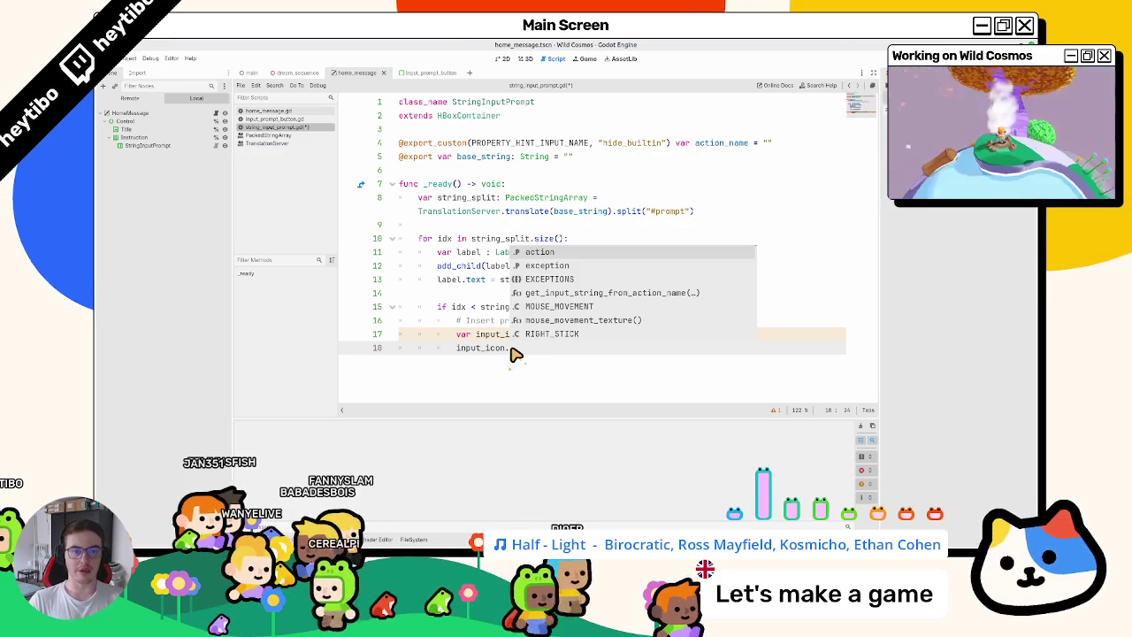
pyautogui.write('action = ')
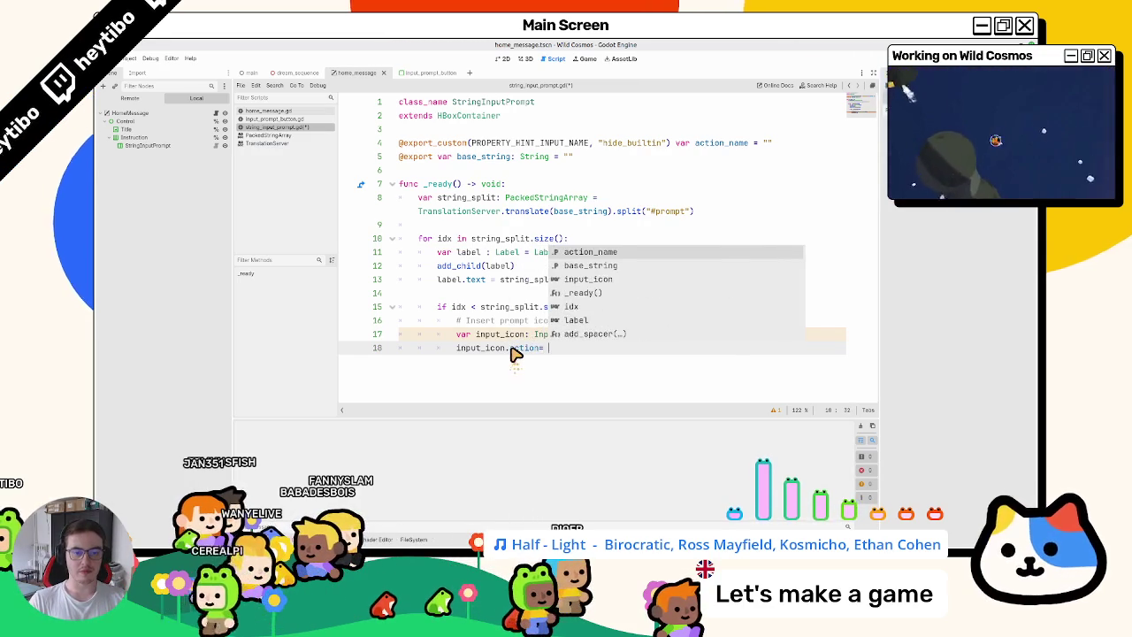
pyautogui.write('a')
pyautogui.press('Return')
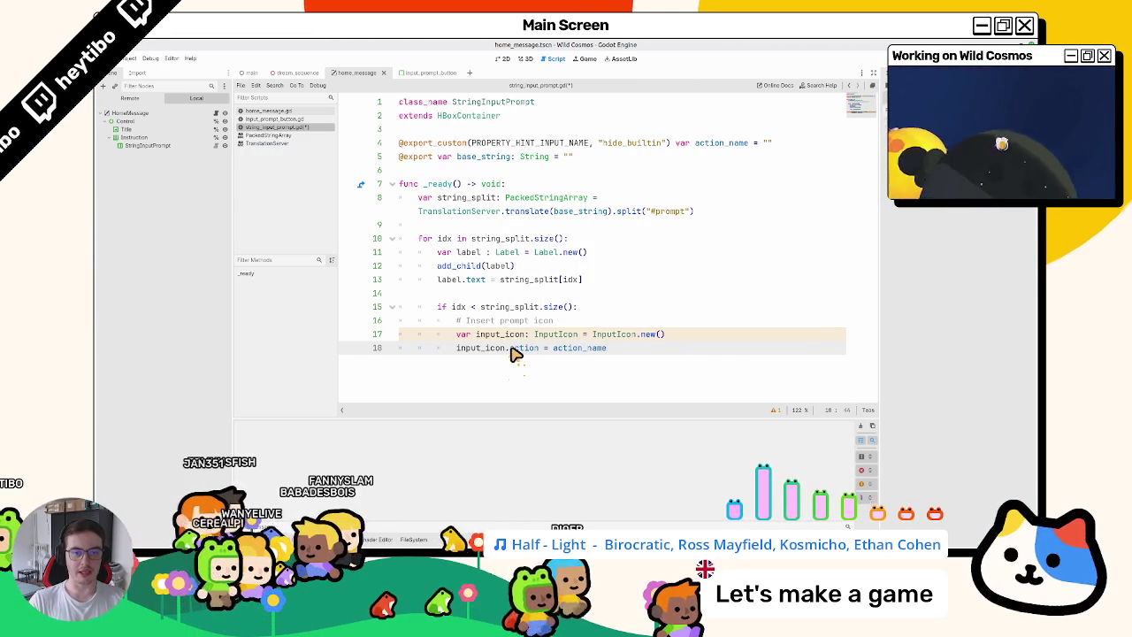
pyautogui.hotkey('ctrl', 'shift', 'd')
pyautogui.hotkey('ctrl', 'z')
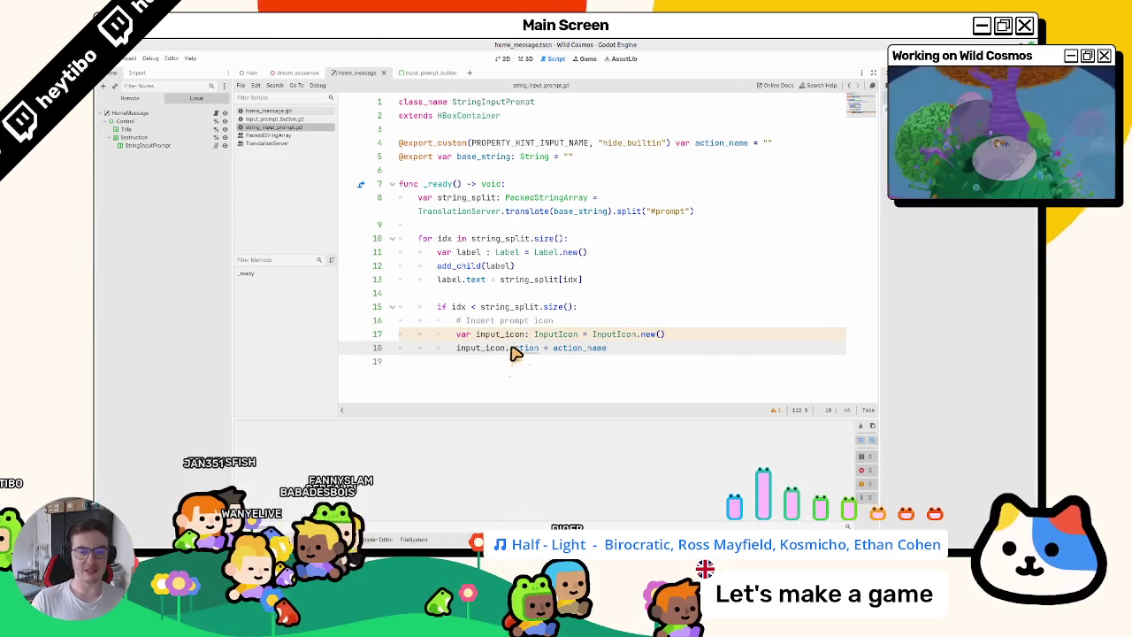
pyautogui.keyDown('ctrl'); pyautogui.click(516, 351); pyautogui.keyUp('ctrl')
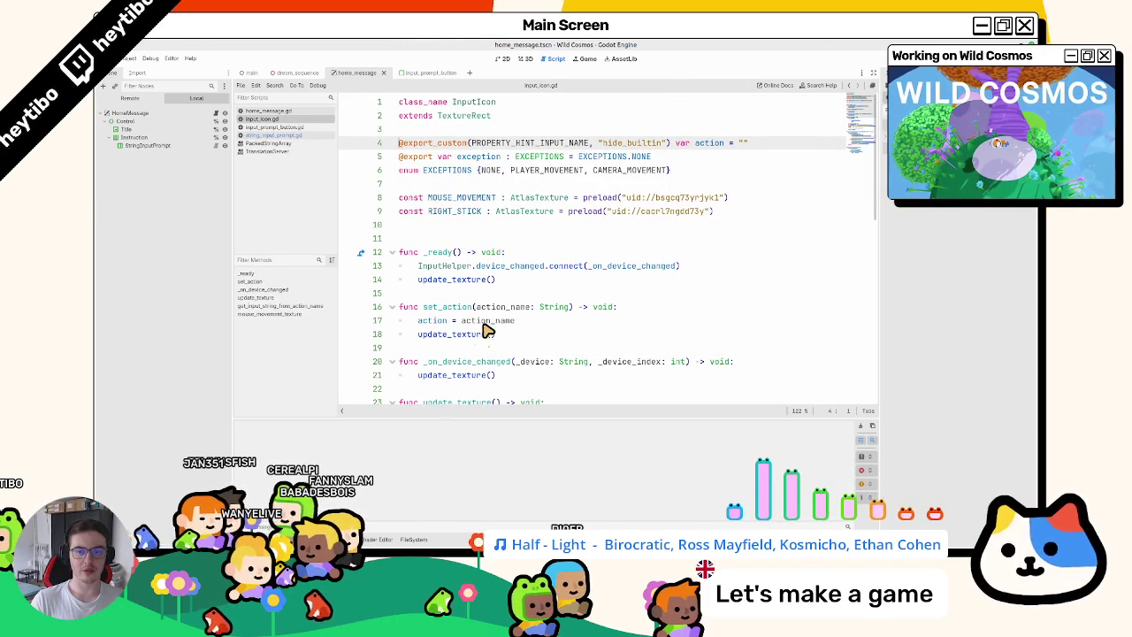
# Open the input_icon scene through quick scene search and view the InputIcon node's script.
pyautogui.click(292, 135)
pyautogui.click(523, 59)
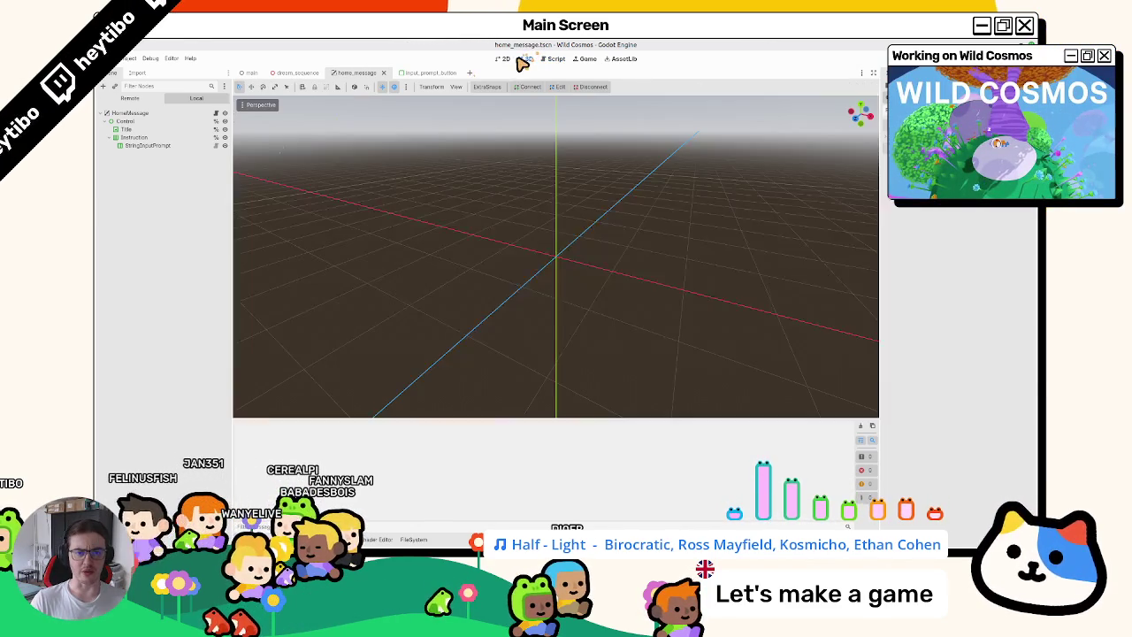
pyautogui.click(505, 59)
pyautogui.hotkey('ctrl', 'shift', 'o')
pyautogui.write('input_action')
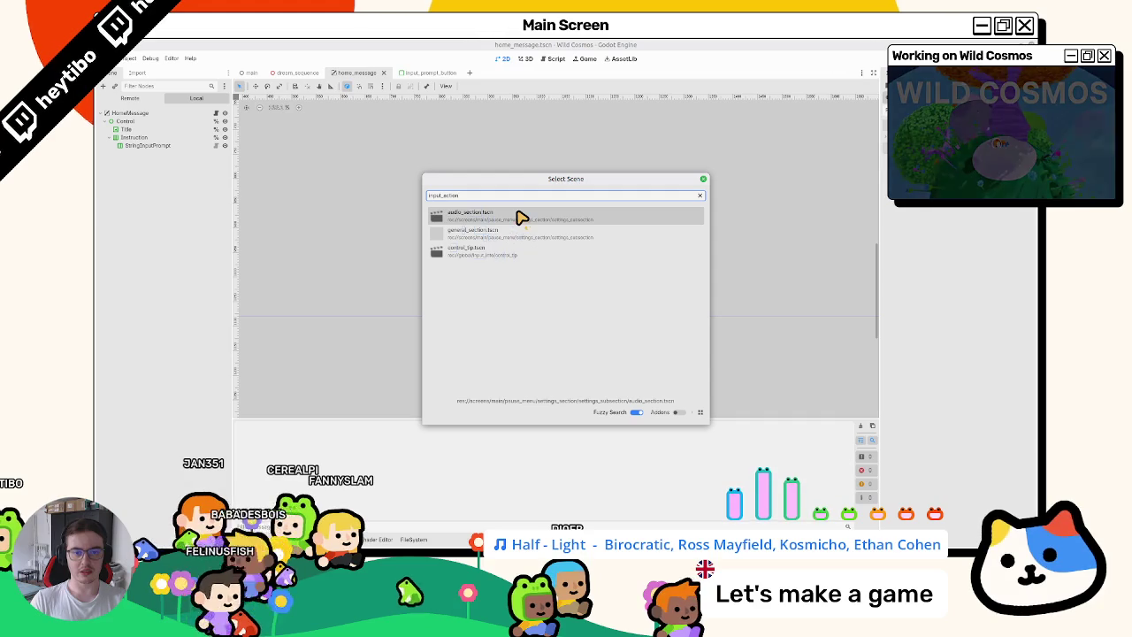
pyautogui.press('BackSpace')
pyautogui.press('BackSpace')
pyautogui.press('BackSpace')
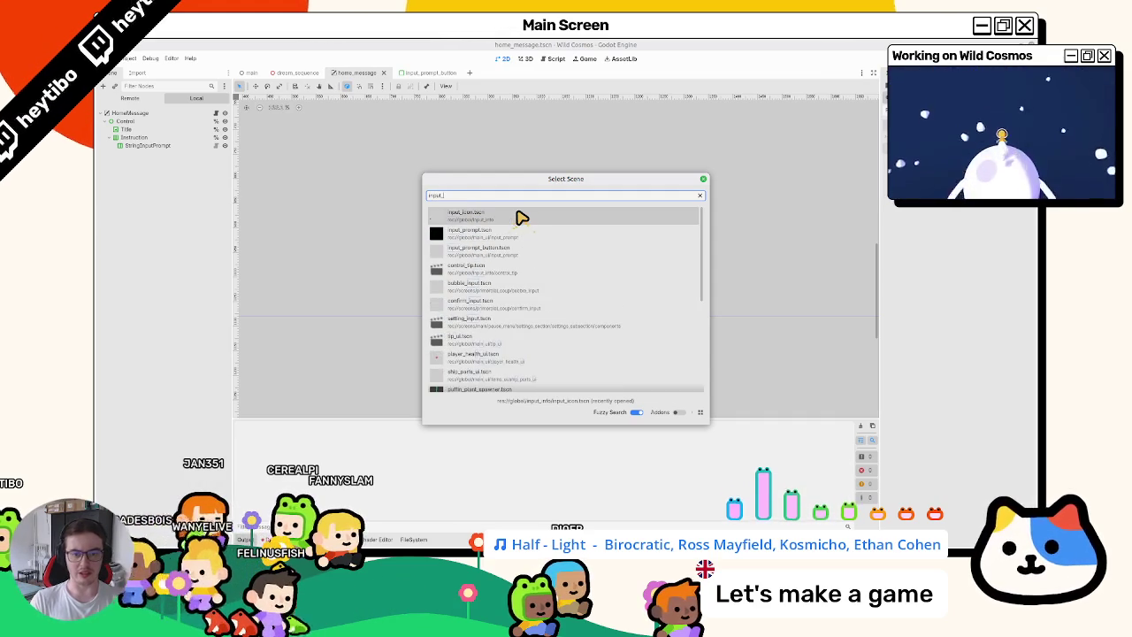
pyautogui.click(520, 215)
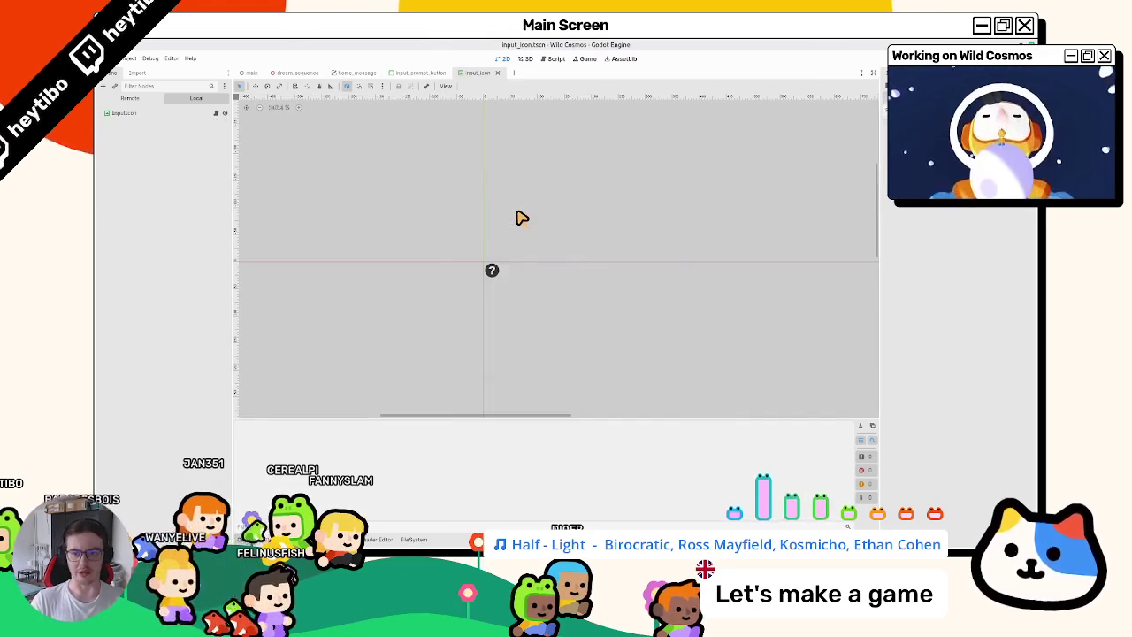
pyautogui.click(211, 115)
pyautogui.click(219, 116)
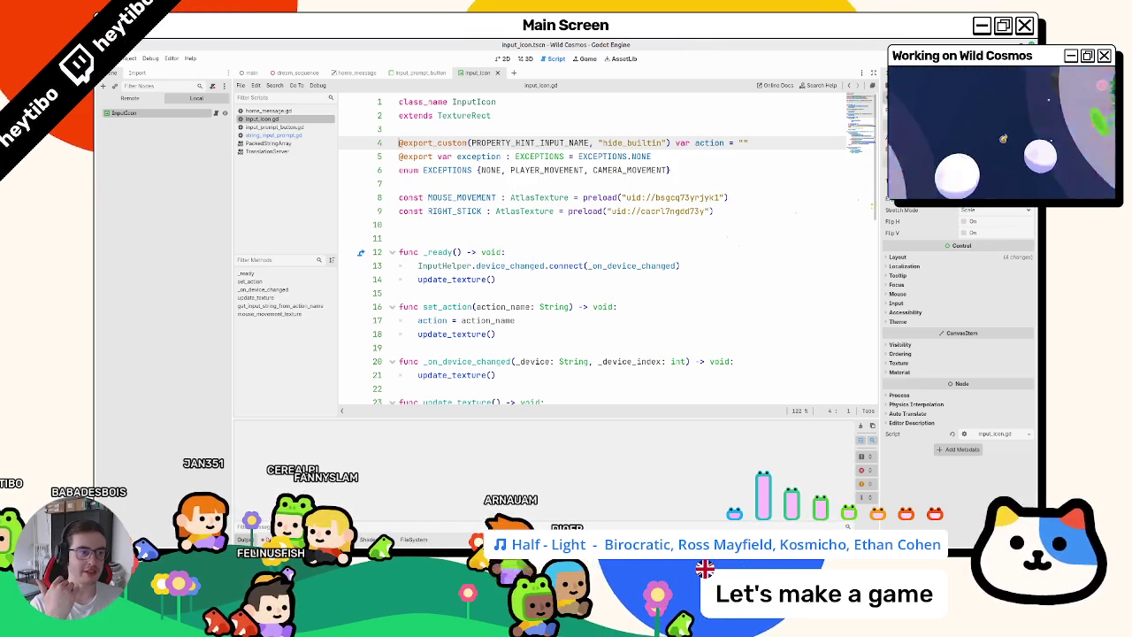
# Open the input_prompt_button scene and look at its script.
pyautogui.click(504, 59)
pyautogui.click(448, 71)
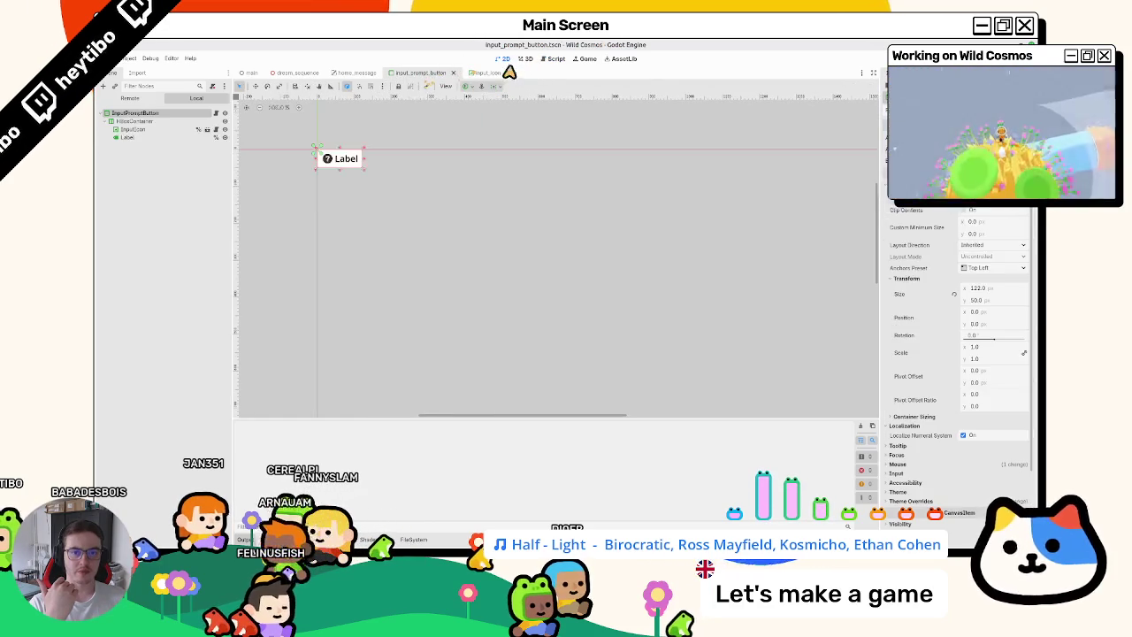
pyautogui.click(522, 59)
pyautogui.click(557, 59)
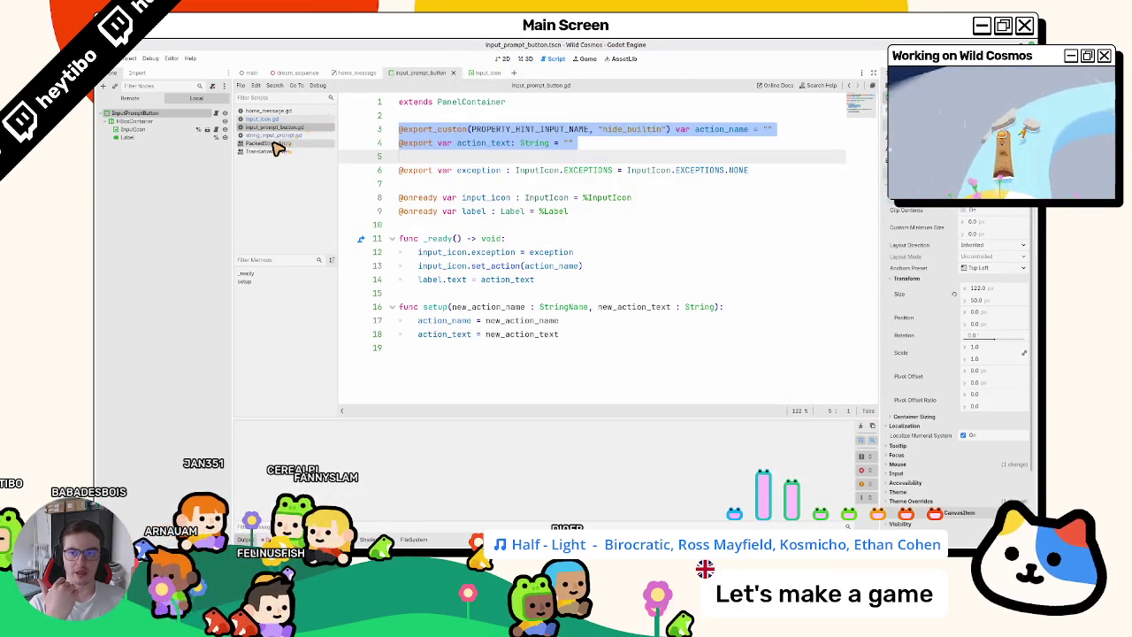
# Return to string_input_prompt.gd and close the other open scripts.
pyautogui.click(415, 539)
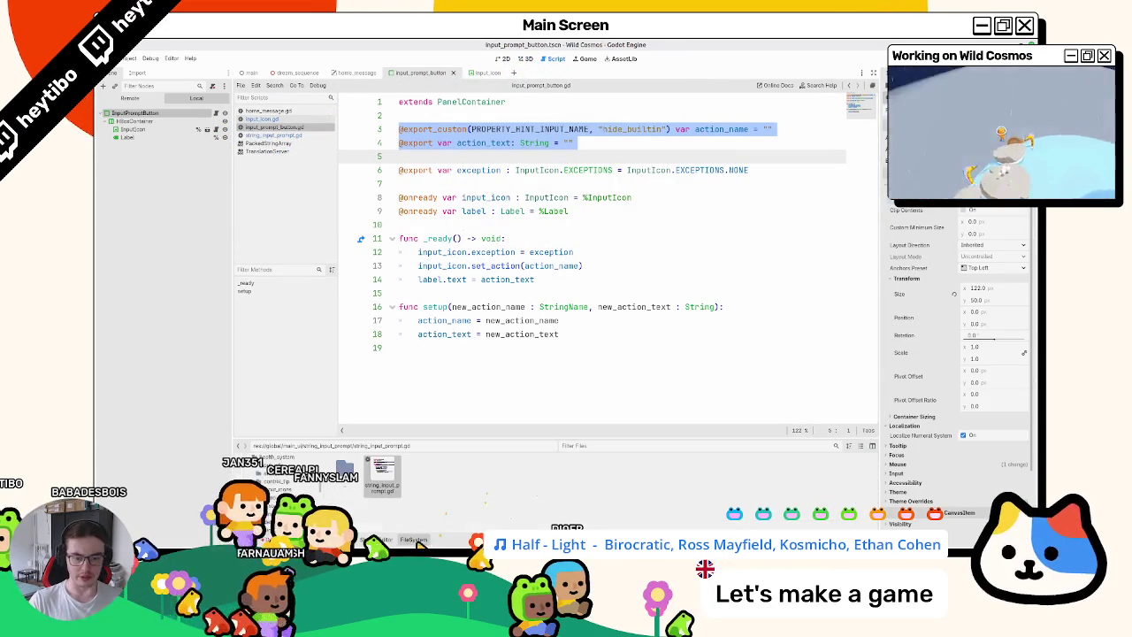
pyautogui.click(305, 134)
pyautogui.click(305, 128)
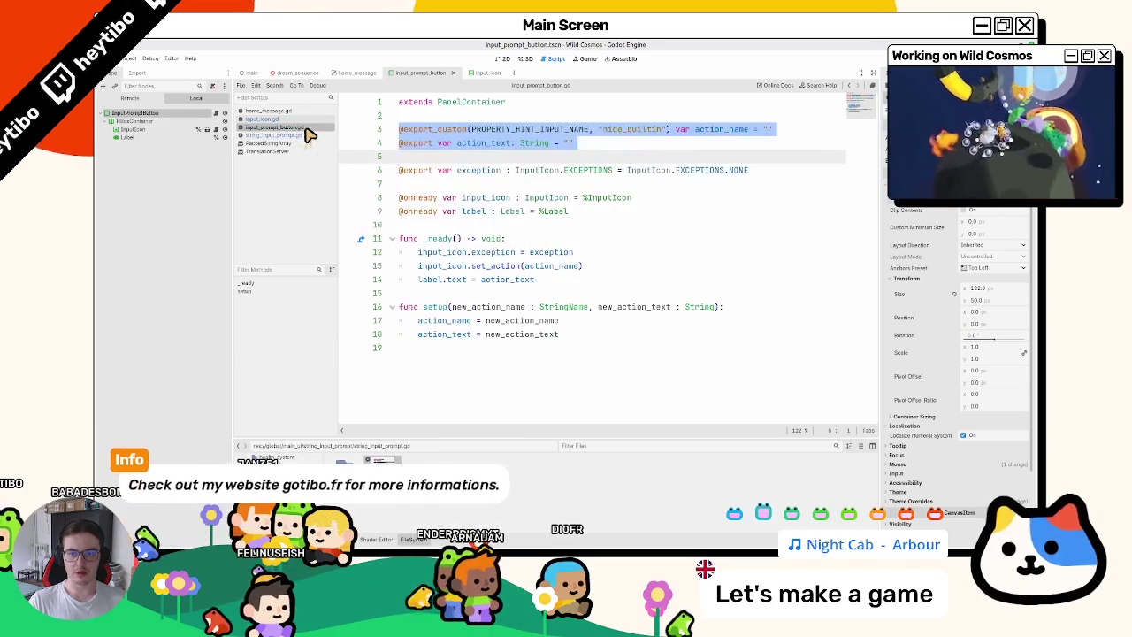
pyautogui.middleClick(292, 115)
pyautogui.middleClick(293, 116)
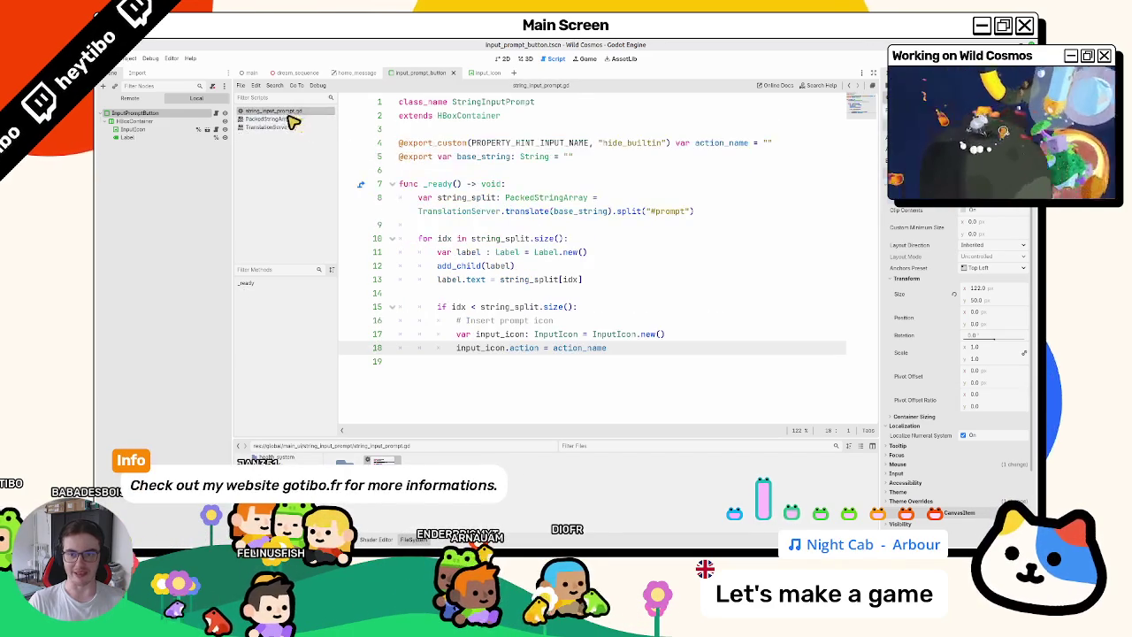
# Preload input_icon as an INPUT_ICON constant and create icons with INPUT_ICON.instantiate() instead of InputIcon.new().
pyautogui.middleClick(293, 116)
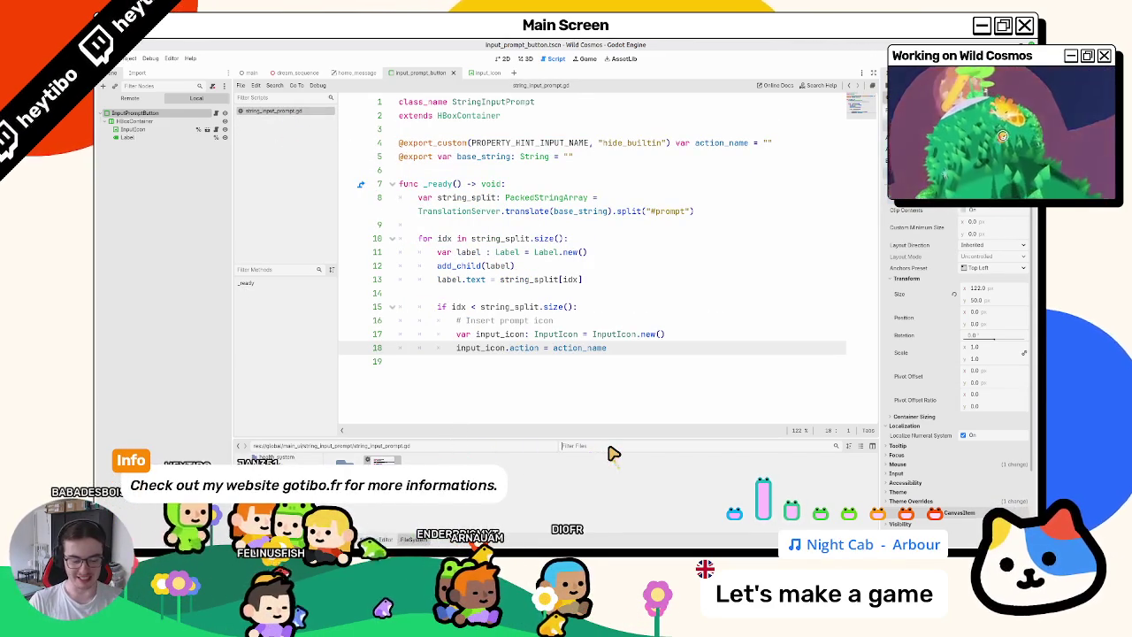
pyautogui.write('input_ico')
pyautogui.moveTo(380, 460)
pyautogui.mouseDown()
pyautogui.moveTo(480, 152)
pyautogui.moveTo(477, 168)
pyautogui.mouseUp()
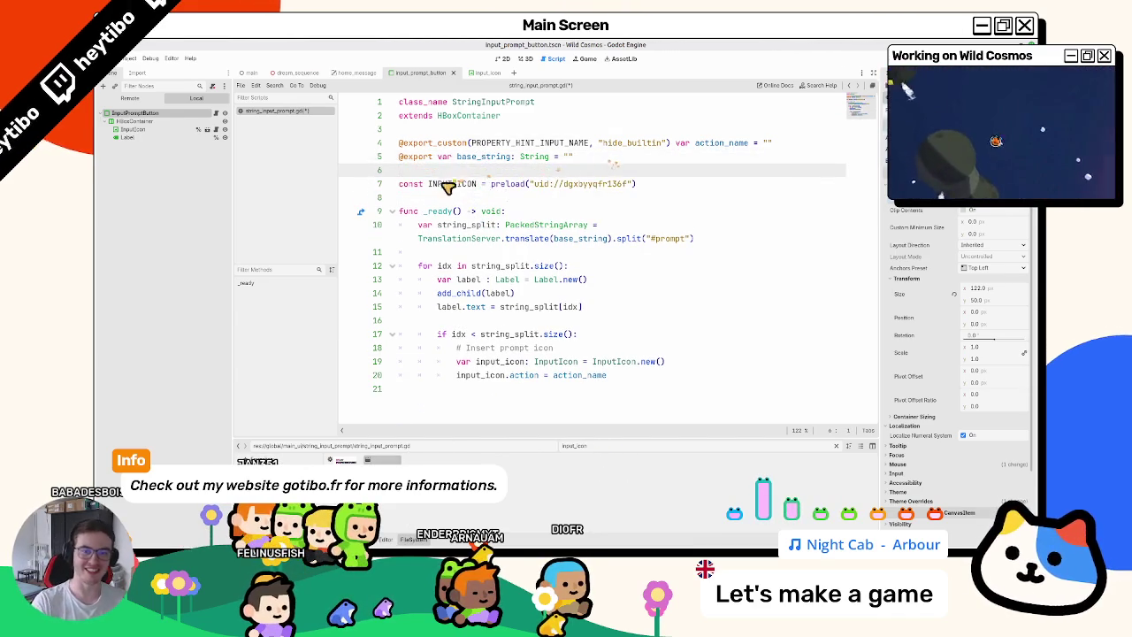
pyautogui.doubleClick(446, 186)
pyautogui.hotkey('ctrl', 'c')
pyautogui.doubleClick(542, 361)
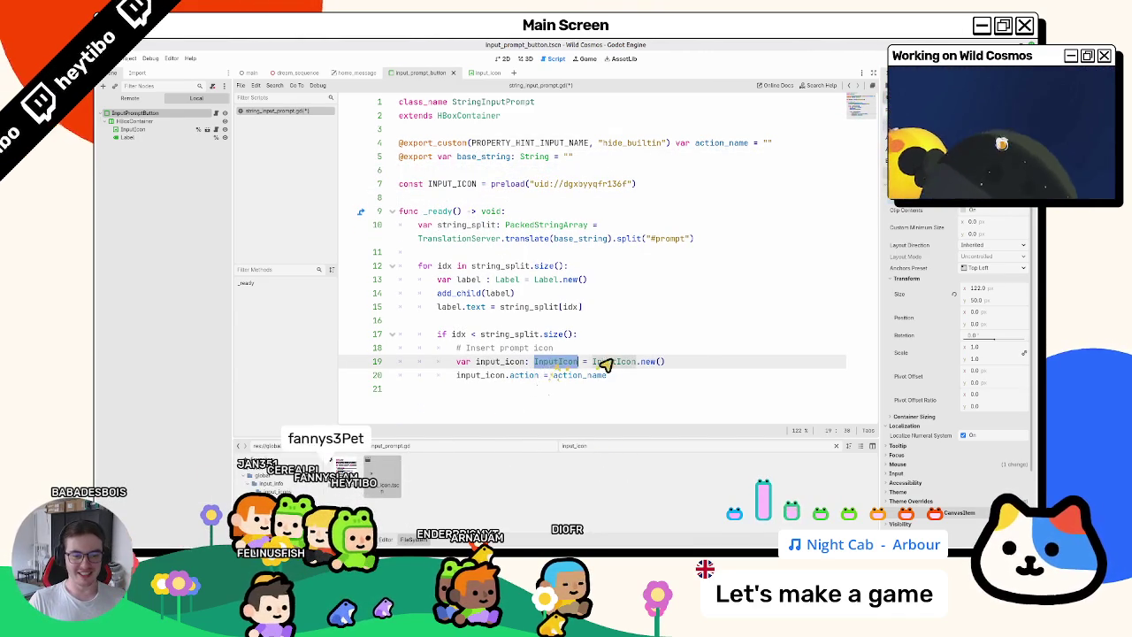
pyautogui.moveTo(592, 361); pyautogui.dragTo(700, 366)
pyautogui.hotkey('ctrl', 'v')
pyautogui.write('.ins')
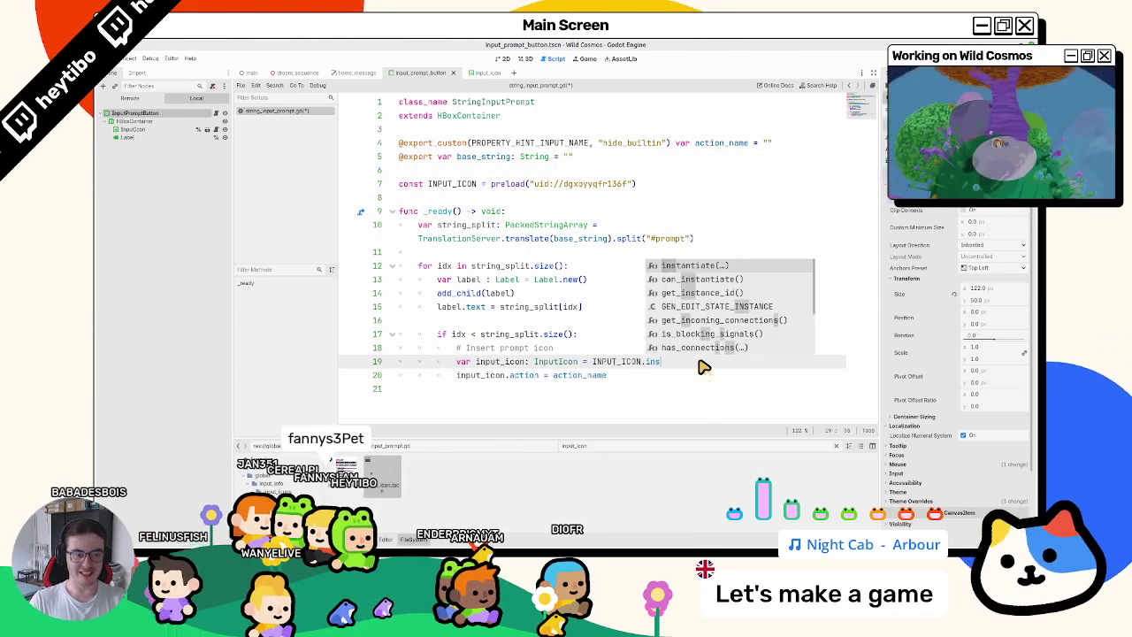
pyautogui.press('Return')
pyautogui.press('Escape')
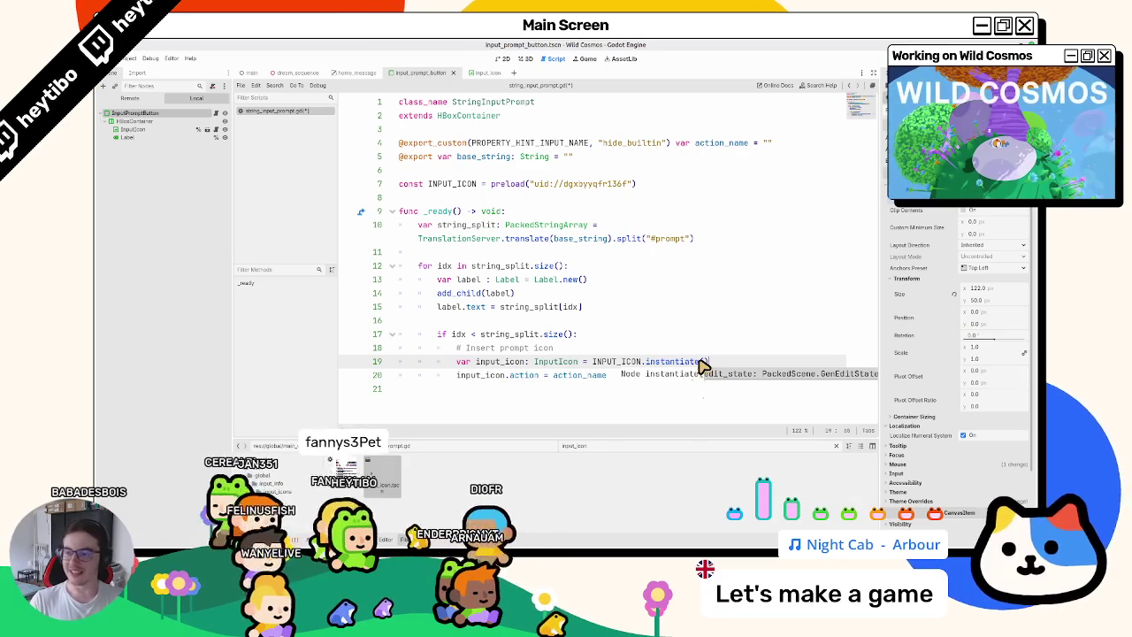
# Add add_child(input_icon) on line 20, then save and run the game.
pyautogui.press('End')
pyautogui.press('Return')
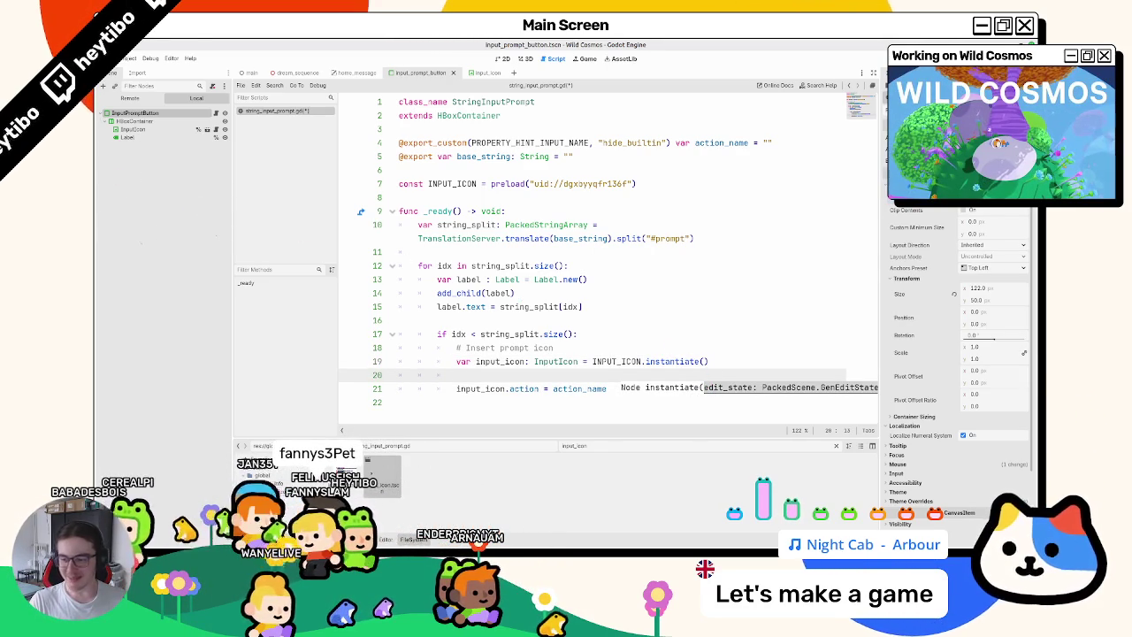
pyautogui.click(504, 376)
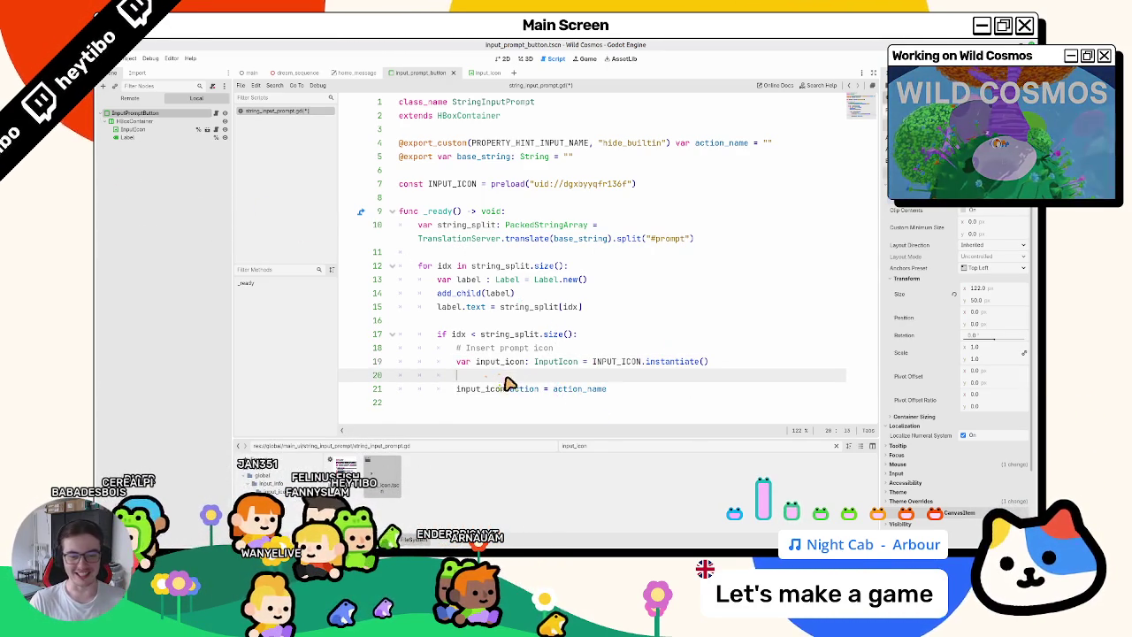
pyautogui.hotkey('ctrl', 'shift', 'k')
pyautogui.press('End')
pyautogui.press('Return')
pyautogui.write('add_c')
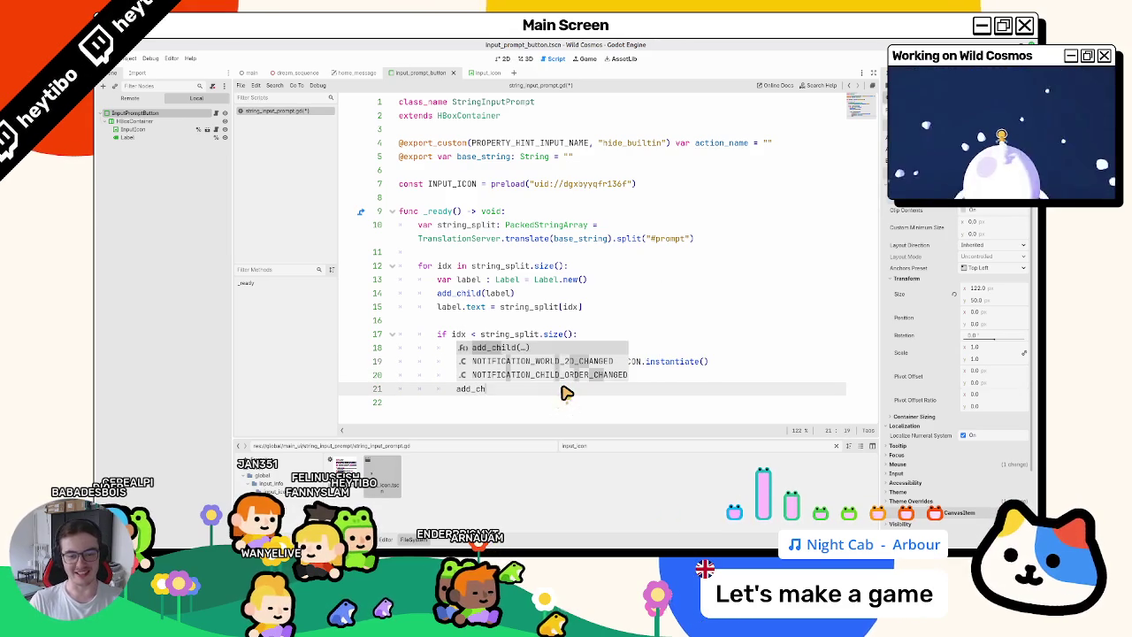
pyautogui.press('Return')
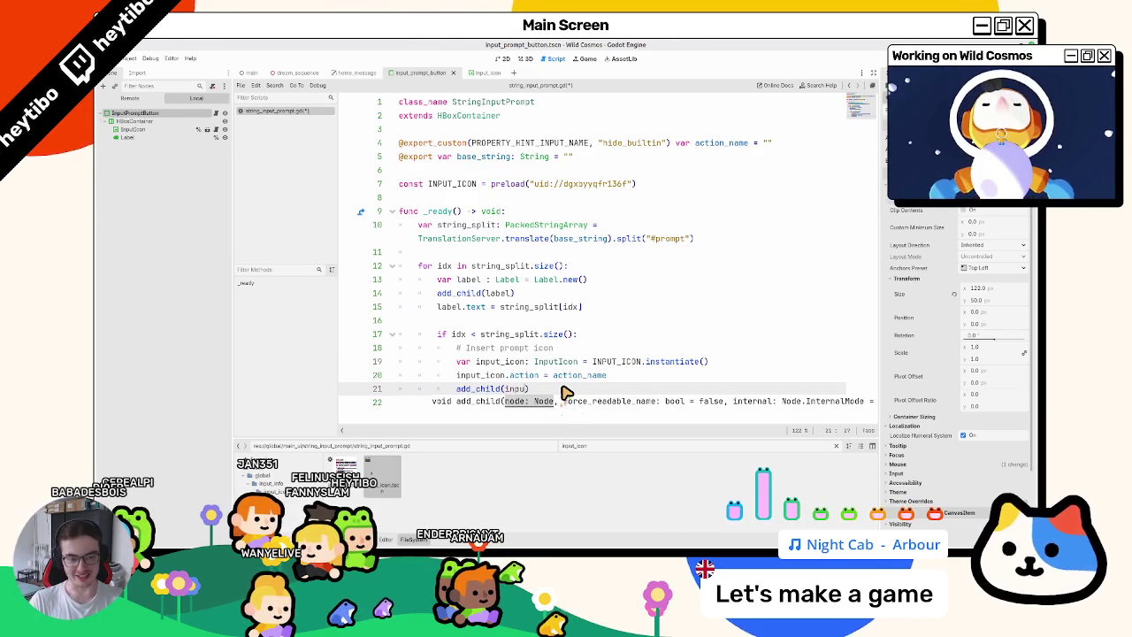
pyautogui.press('Return')
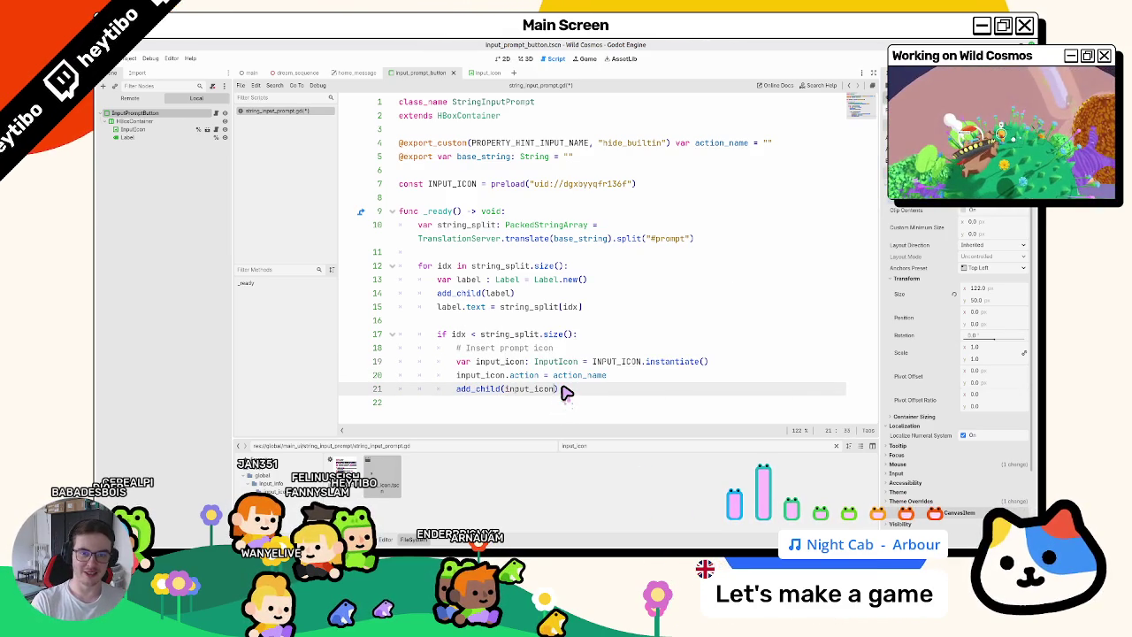
pyautogui.press('F5')
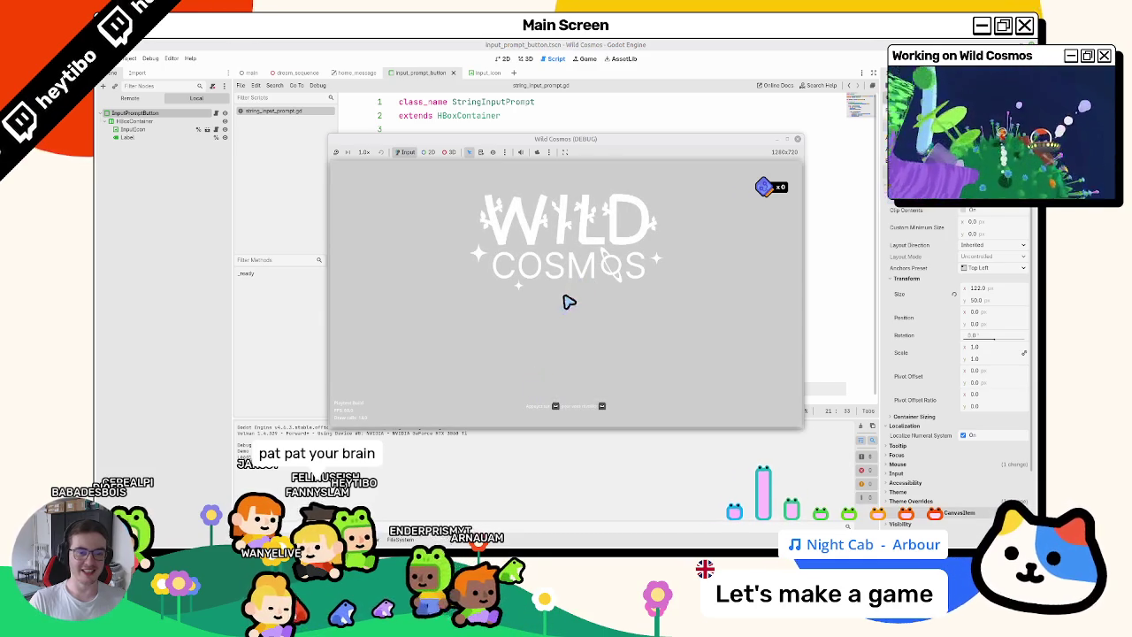
# Change the line 17 condition to idx < string_split.size() - 1 and test-run the game again.
pyautogui.press('F8')
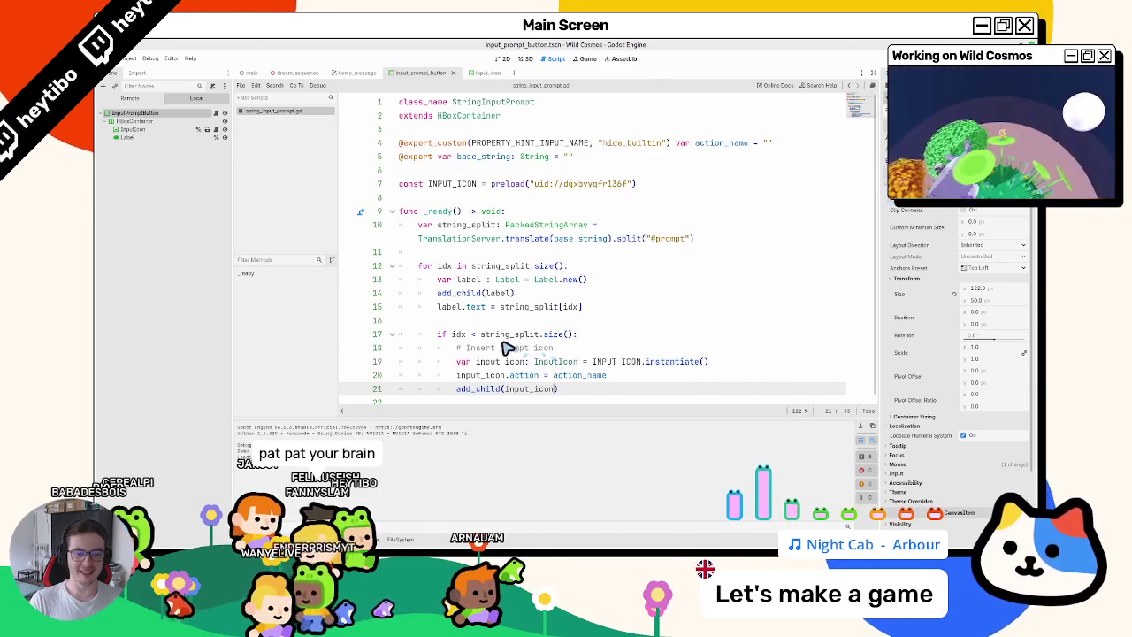
pyautogui.click(458, 335)
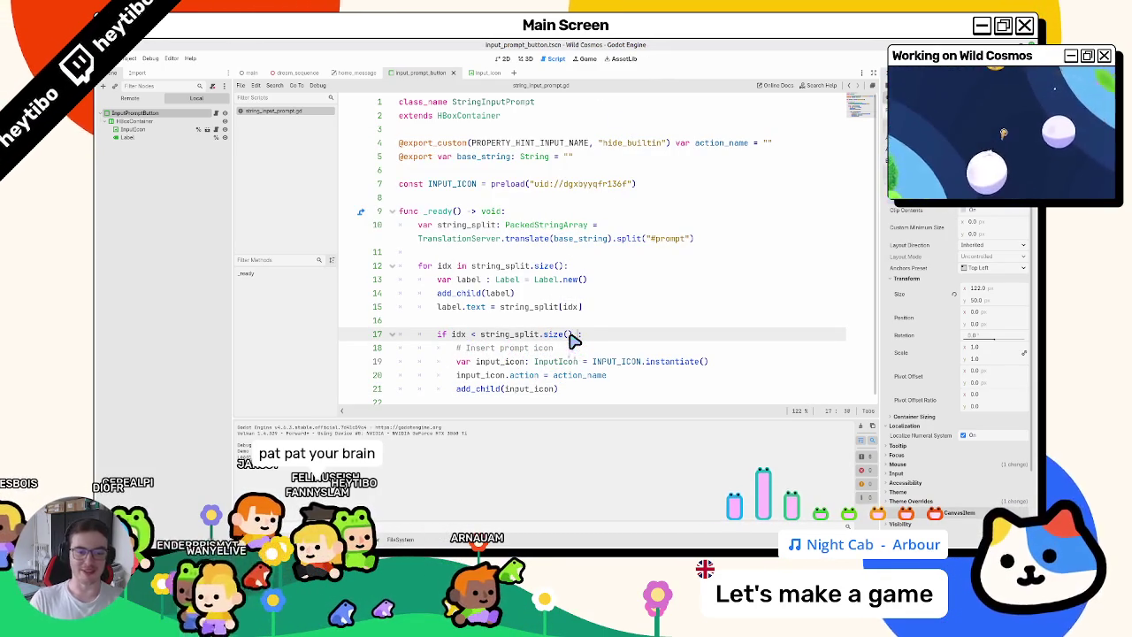
pyautogui.press('F5')
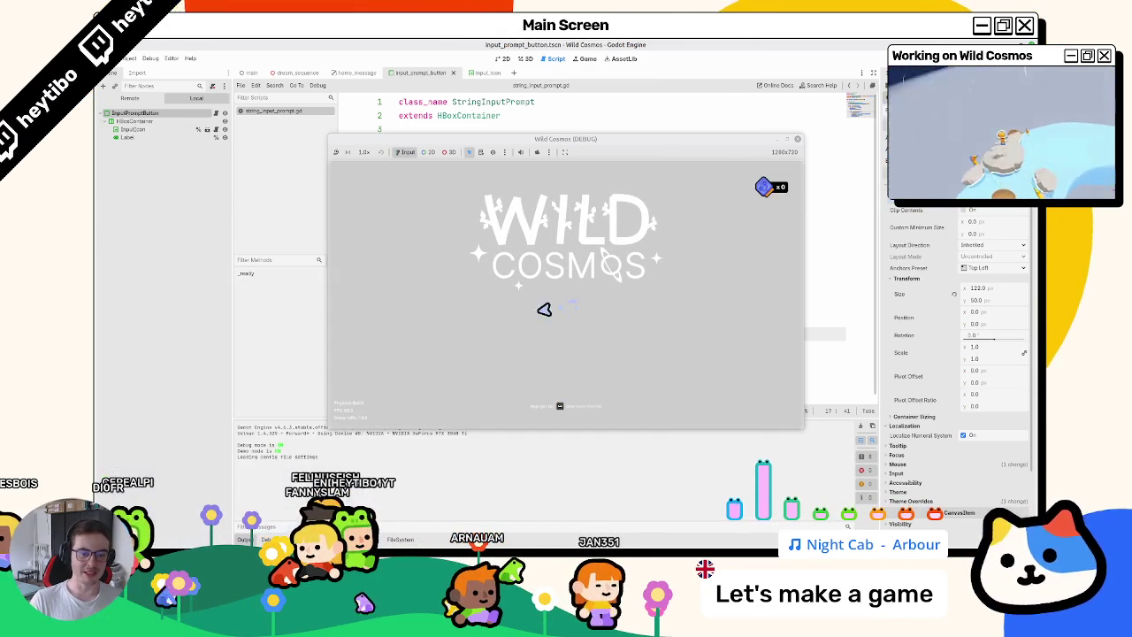
pyautogui.press('F8')
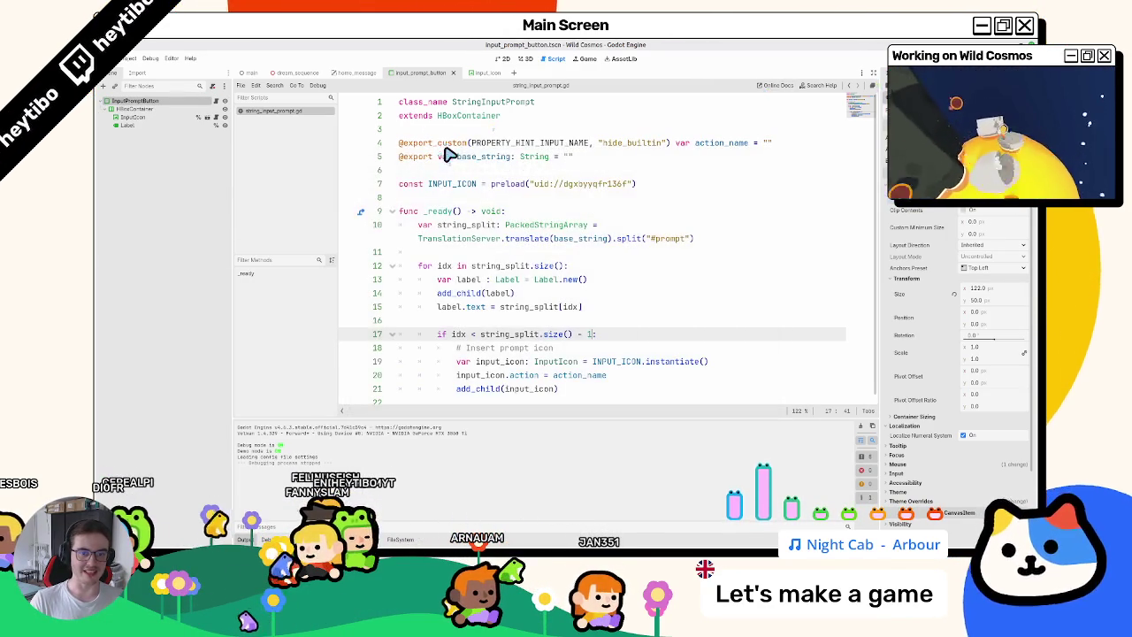
pyautogui.click(504, 59)
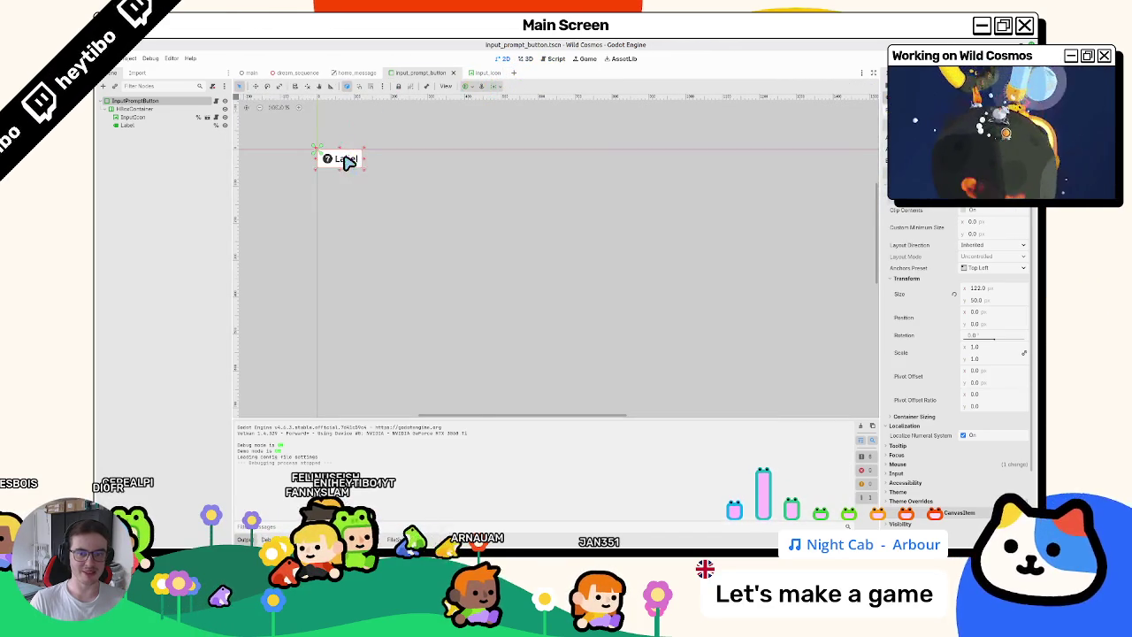
# Inspect the Label's font size, colour and font theme overrides, and browse the font quick-load list.
pyautogui.click(159, 124)
pyautogui.scroll(-4, 915, 415)
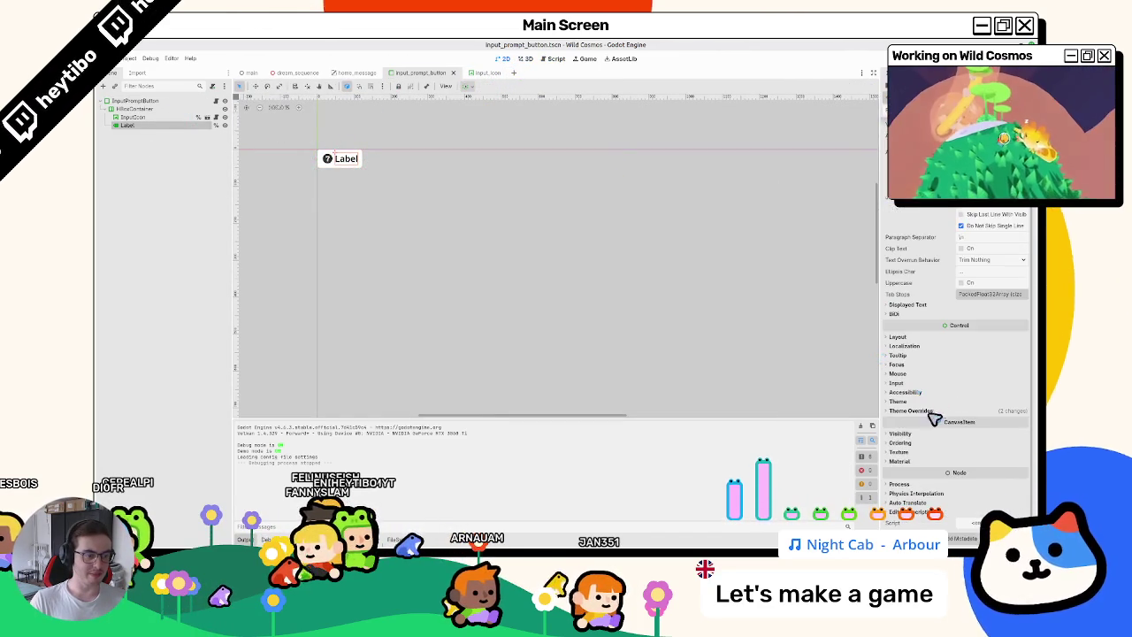
pyautogui.click(916, 403)
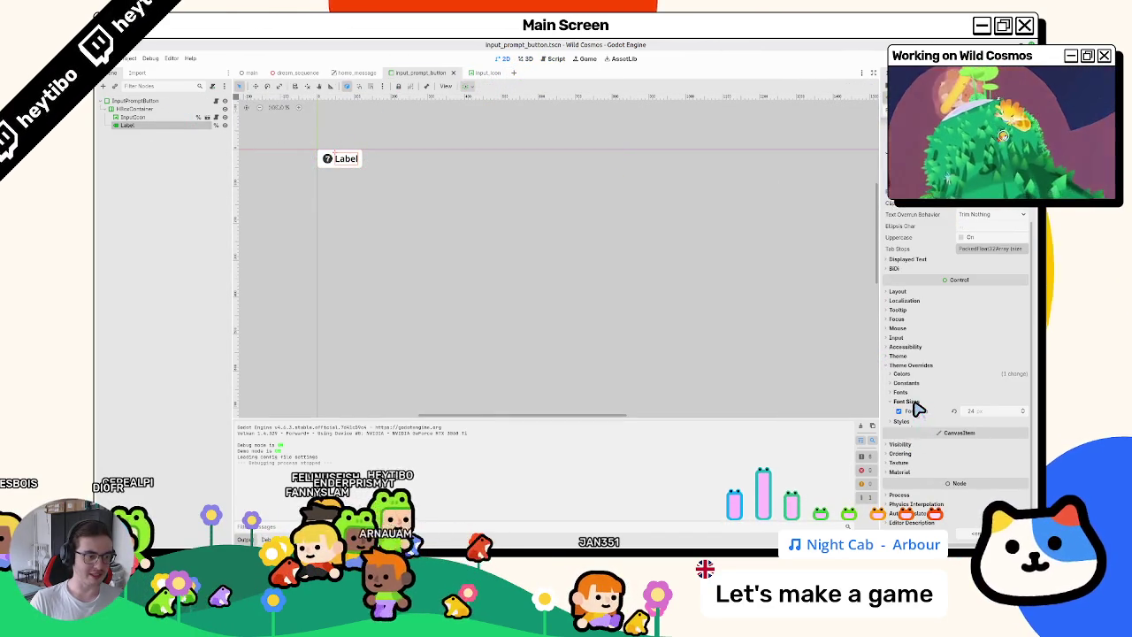
pyautogui.click(918, 375)
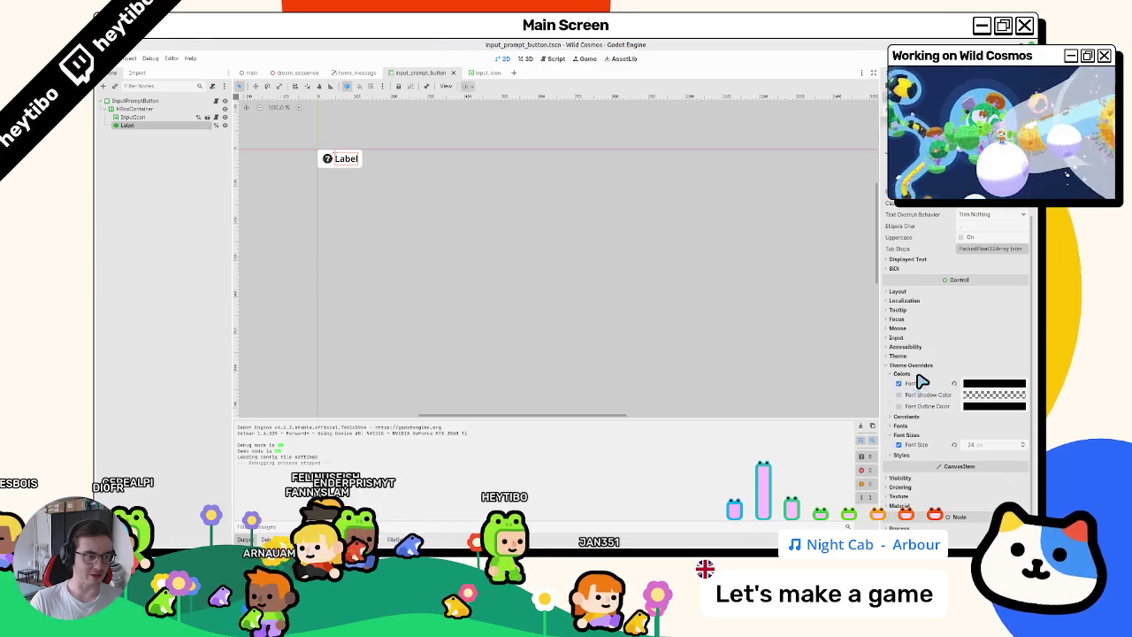
pyautogui.click(917, 375)
pyautogui.click(917, 394)
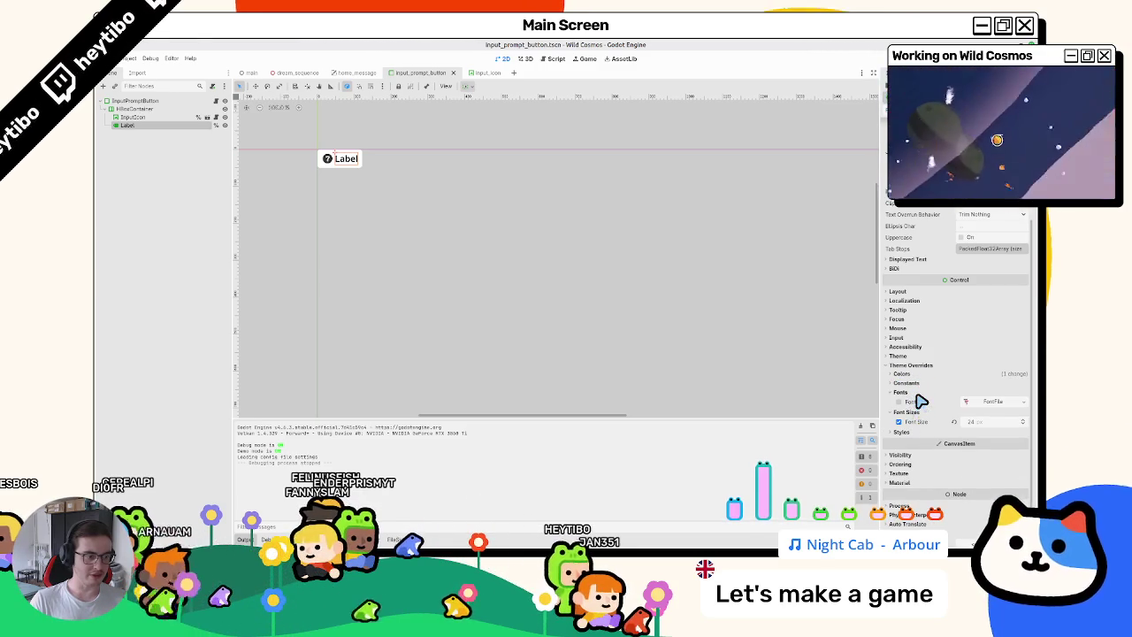
pyautogui.moveTo(884, 394); pyautogui.dragTo(818, 405)
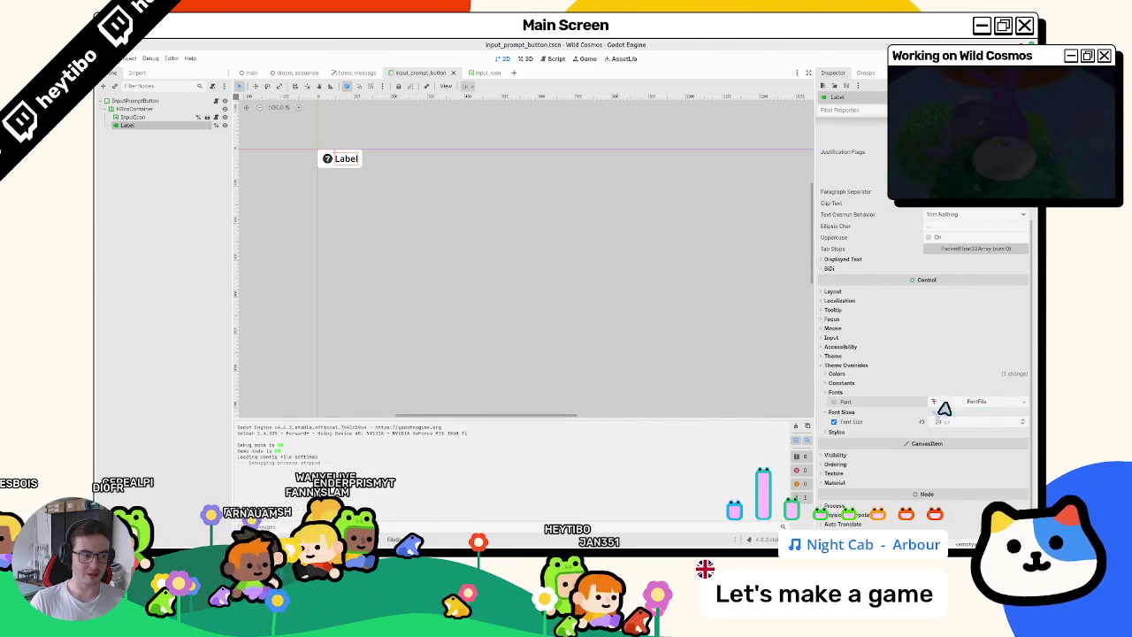
pyautogui.click(1023, 402)
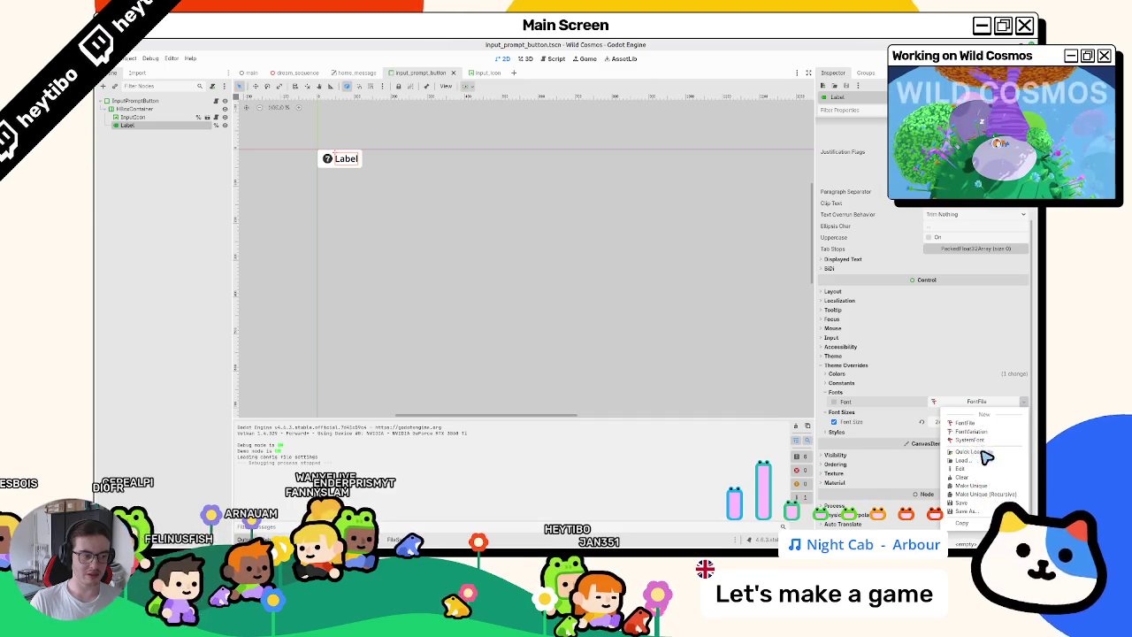
pyautogui.click(982, 452)
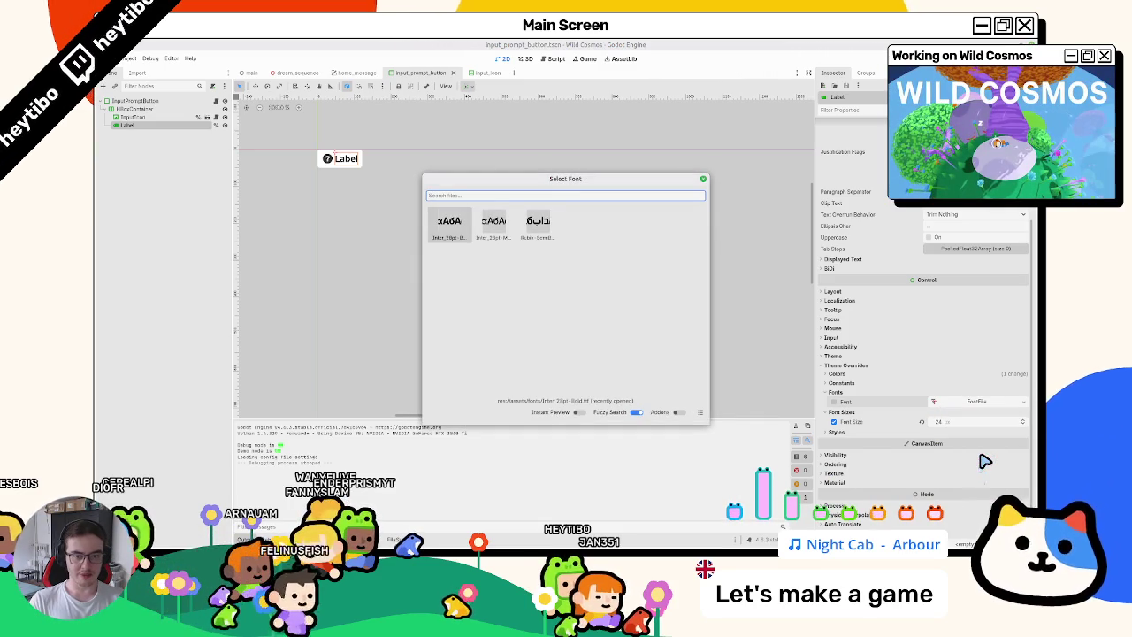
pyautogui.press('Escape')
# Open the in_game_menu scene via quick scene search.
pyautogui.hotkey('ctrl', 'shift', 'o')
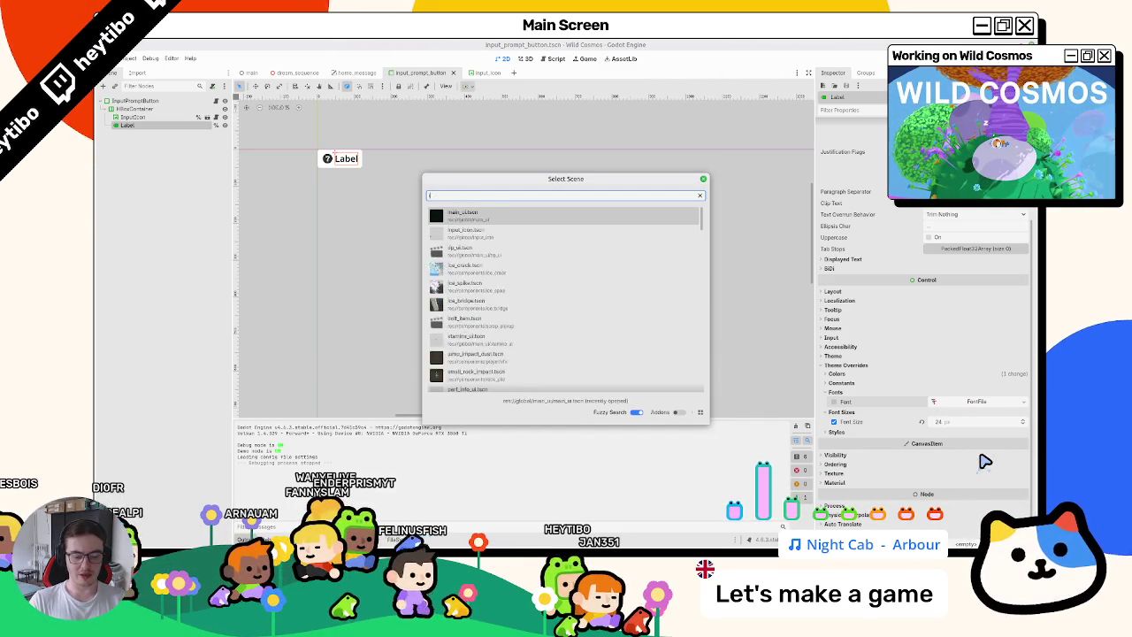
pyautogui.write('in_game')
pyautogui.press('Return')
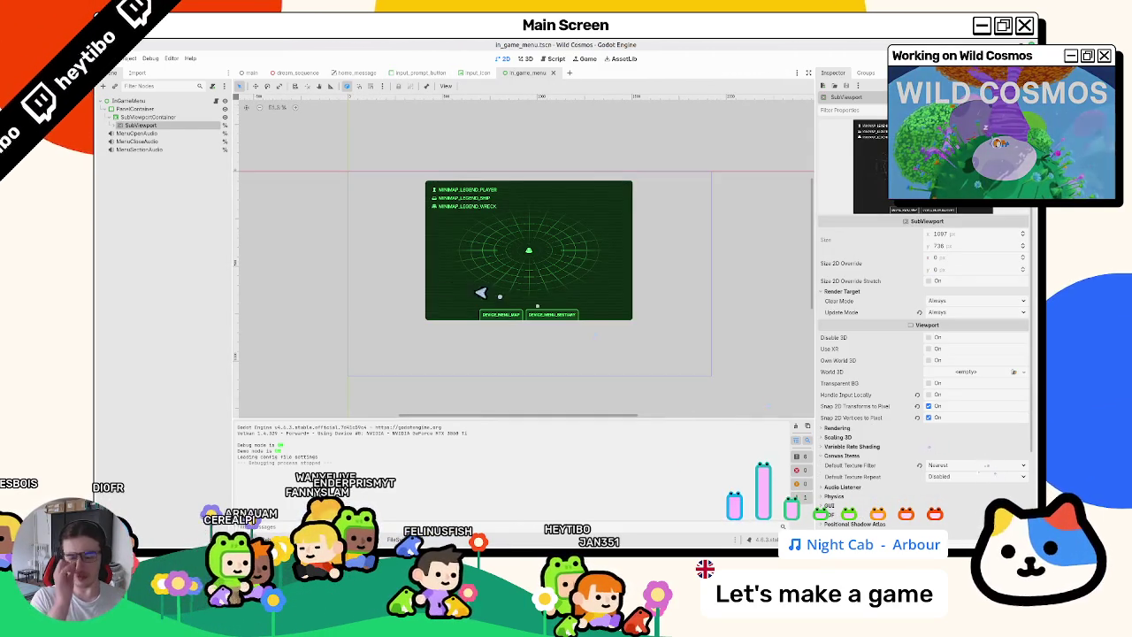
# Browse the in_game_menu SubViewport nodes and open the world_map scene.
pyautogui.click(116, 125)
pyautogui.click(144, 133)
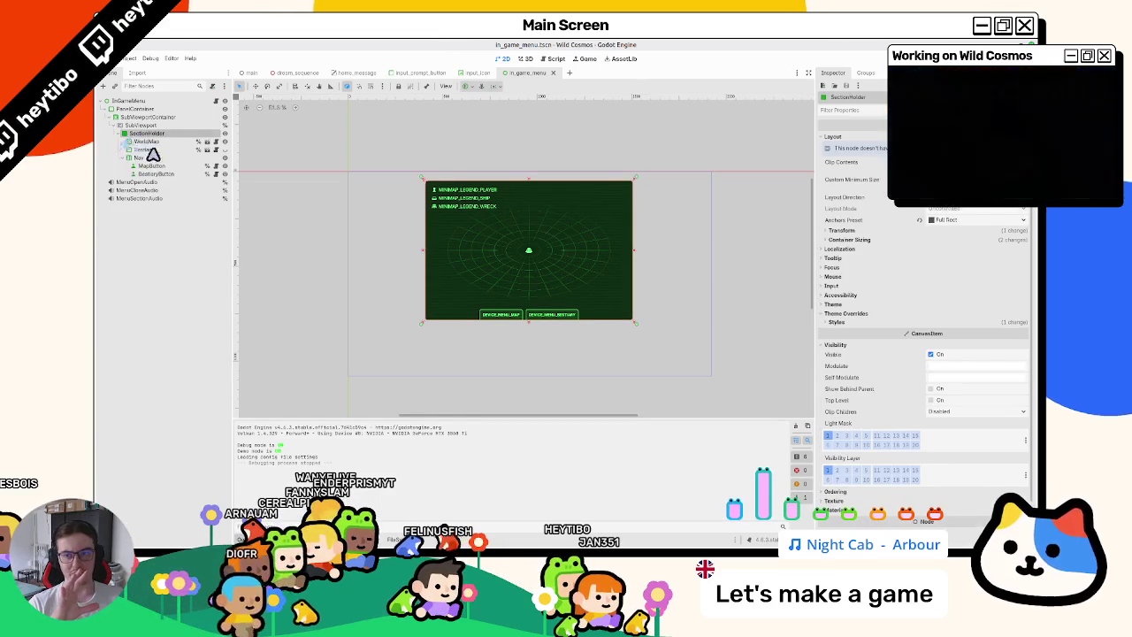
pyautogui.click(146, 166)
pyautogui.click(126, 141)
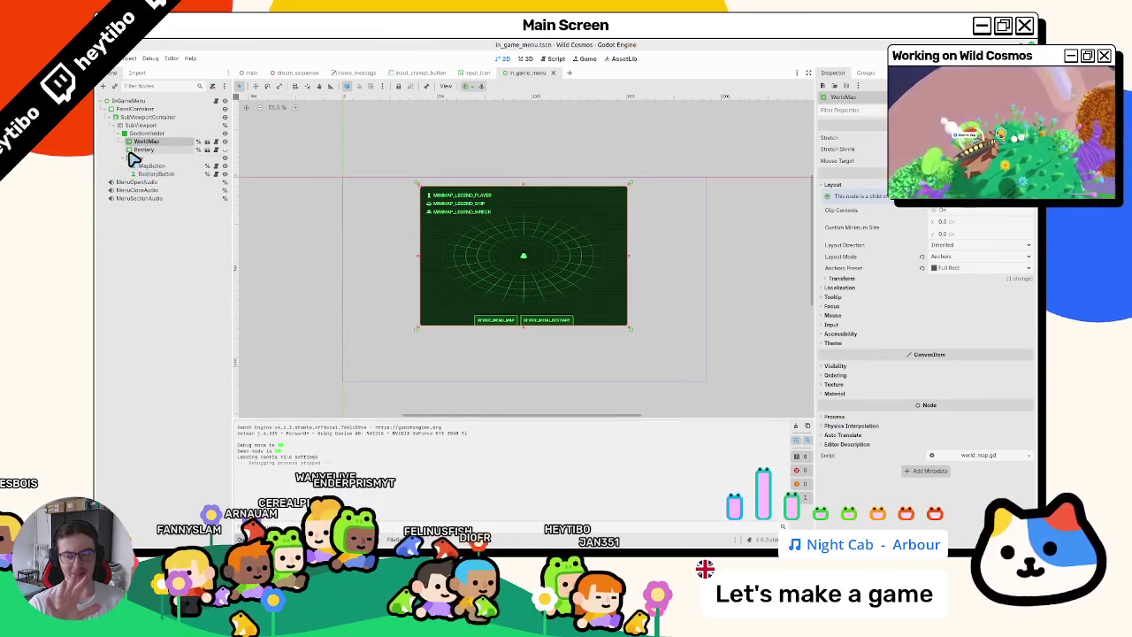
pyautogui.click(140, 151)
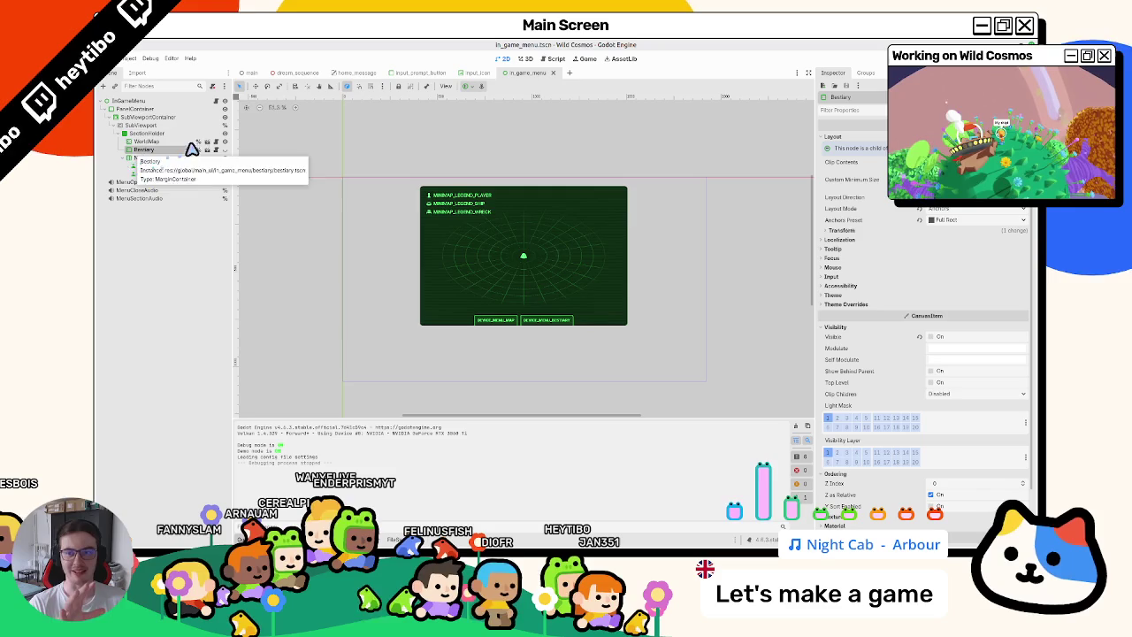
pyautogui.click(201, 142)
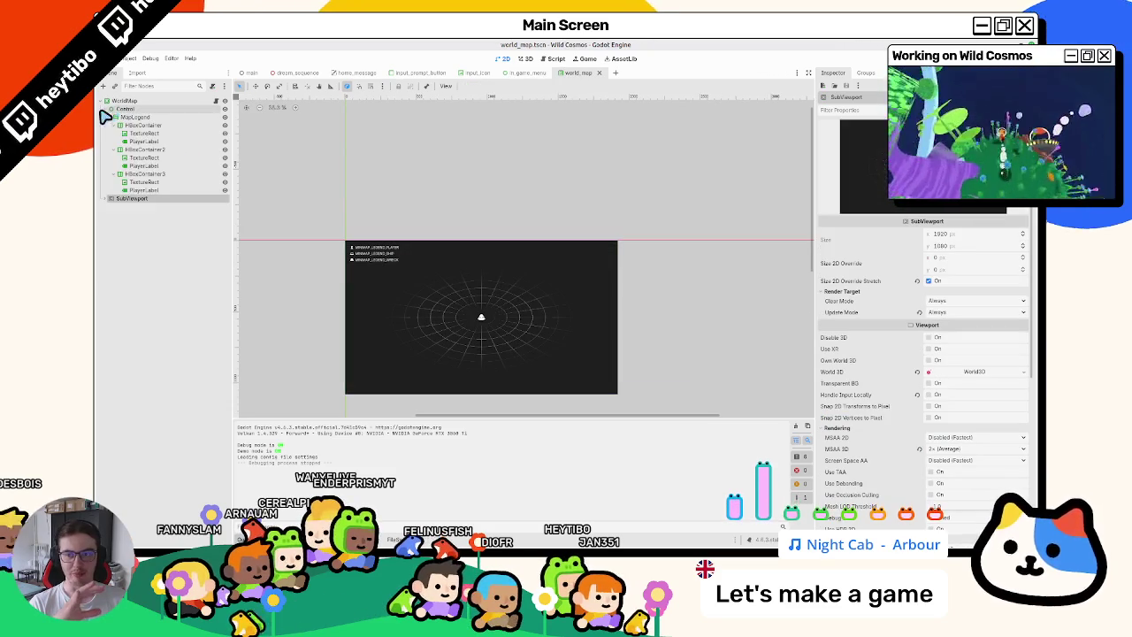
# Inspect PlayerLabel's font and 24 px font size overrides, then close world_map and in_game_menu.
pyautogui.click(141, 133)
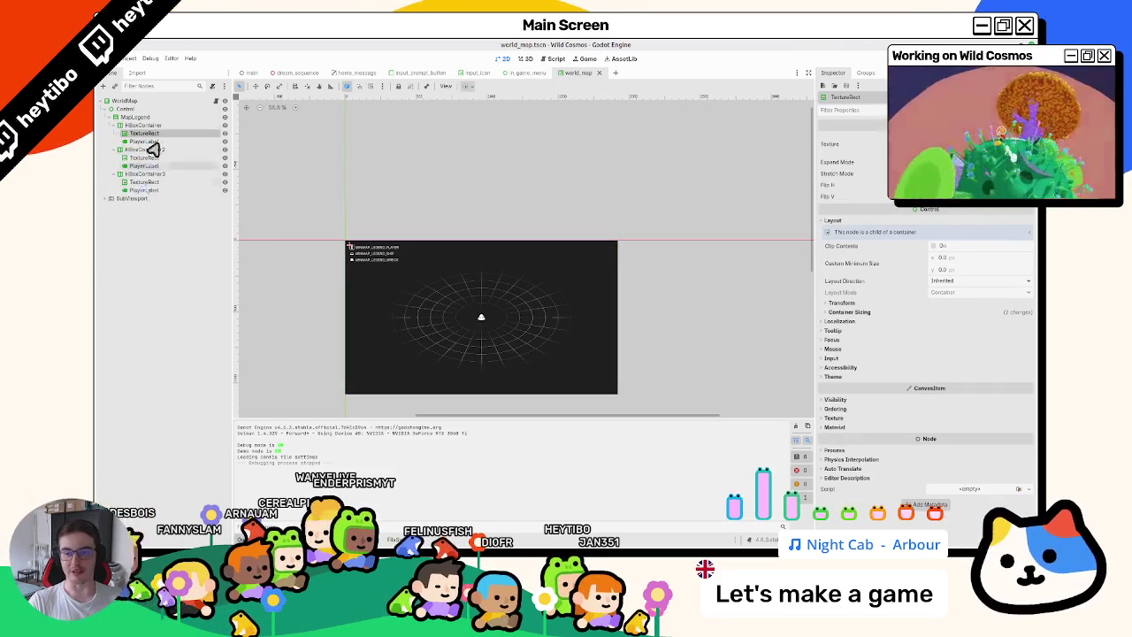
pyautogui.click(149, 142)
pyautogui.click(897, 365)
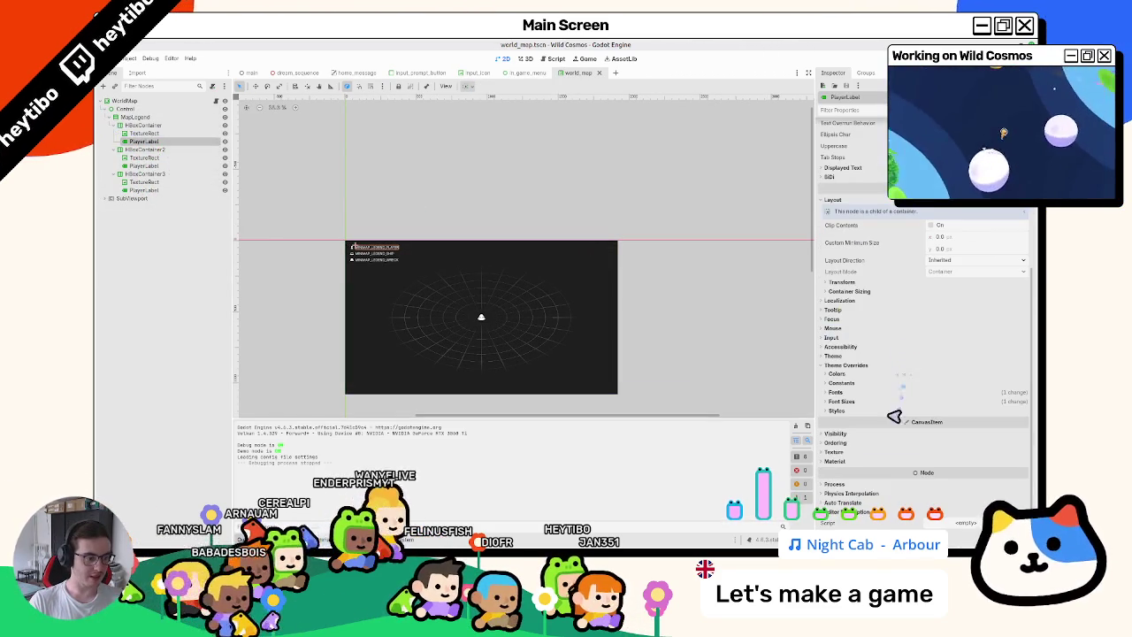
pyautogui.click(851, 393)
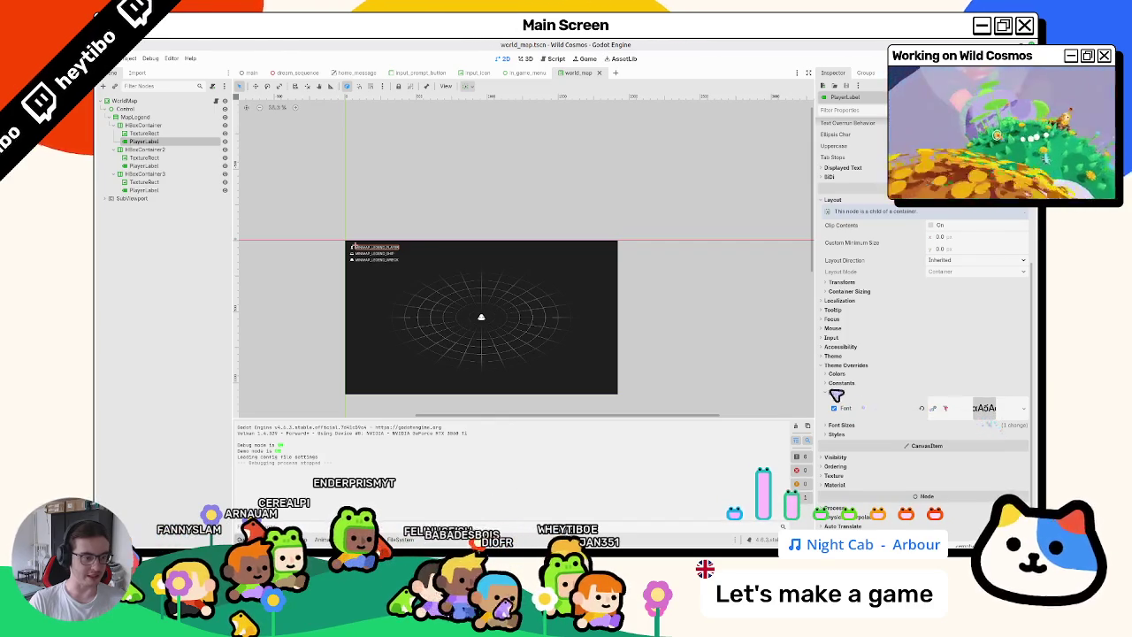
pyautogui.click(842, 426)
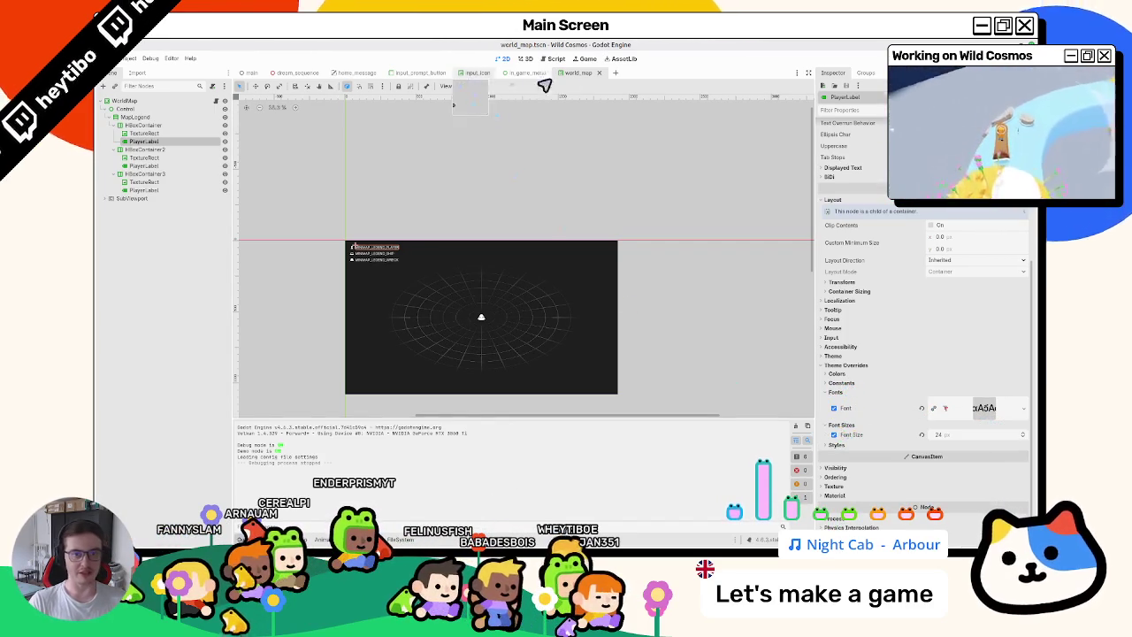
pyautogui.hotkey('ctrl', 'shift', 'w')
pyautogui.middleClick(523, 74)
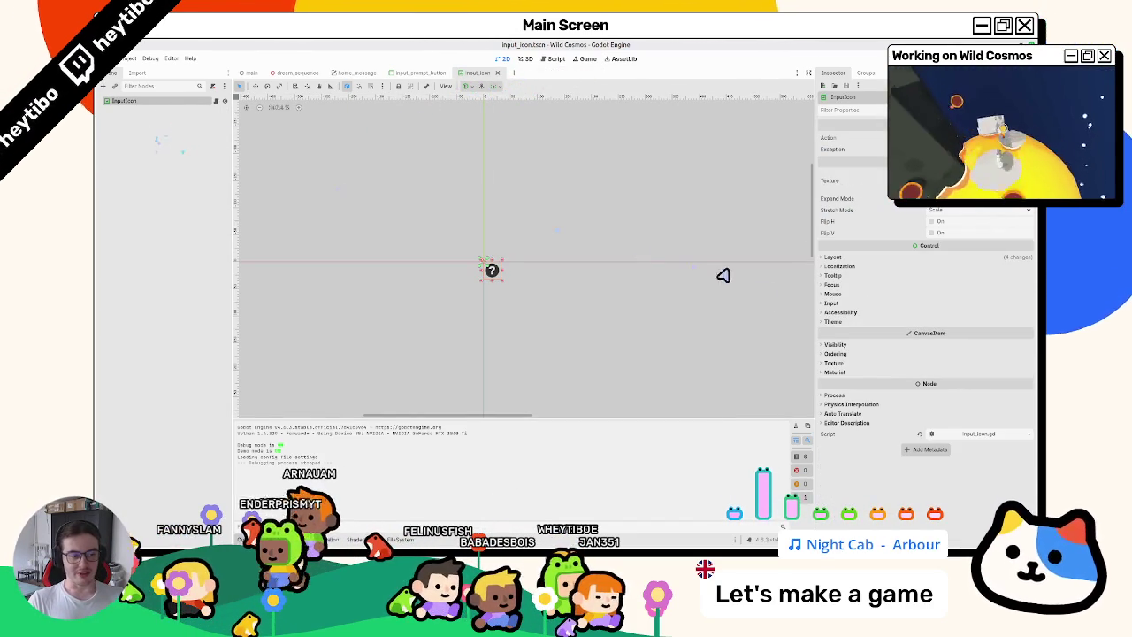
# Quick-load Inter_28pt-Medium as the Label's font override, save input_prompt_button, and close it.
pyautogui.click(836, 372)
pyautogui.click(850, 374)
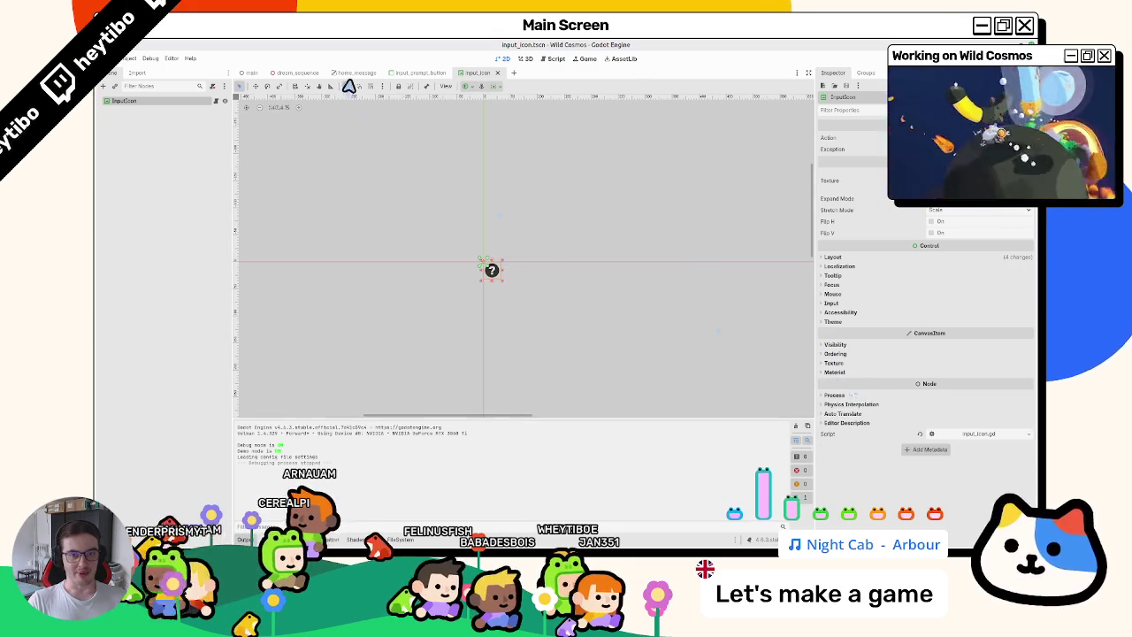
pyautogui.click(421, 74)
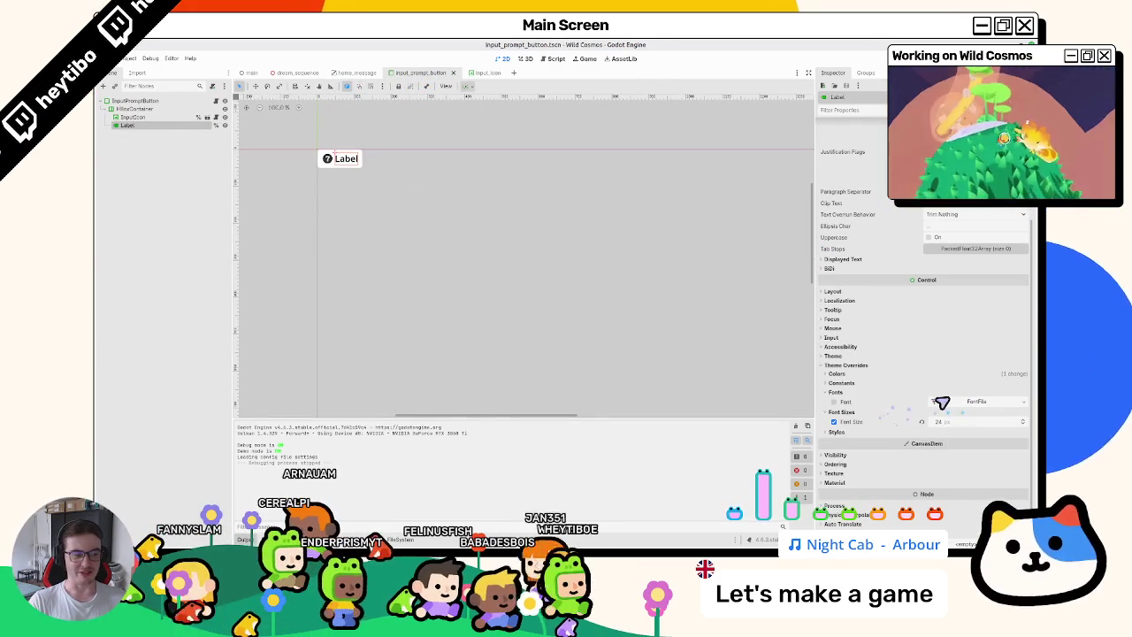
pyautogui.click(942, 402)
pyautogui.click(1020, 404)
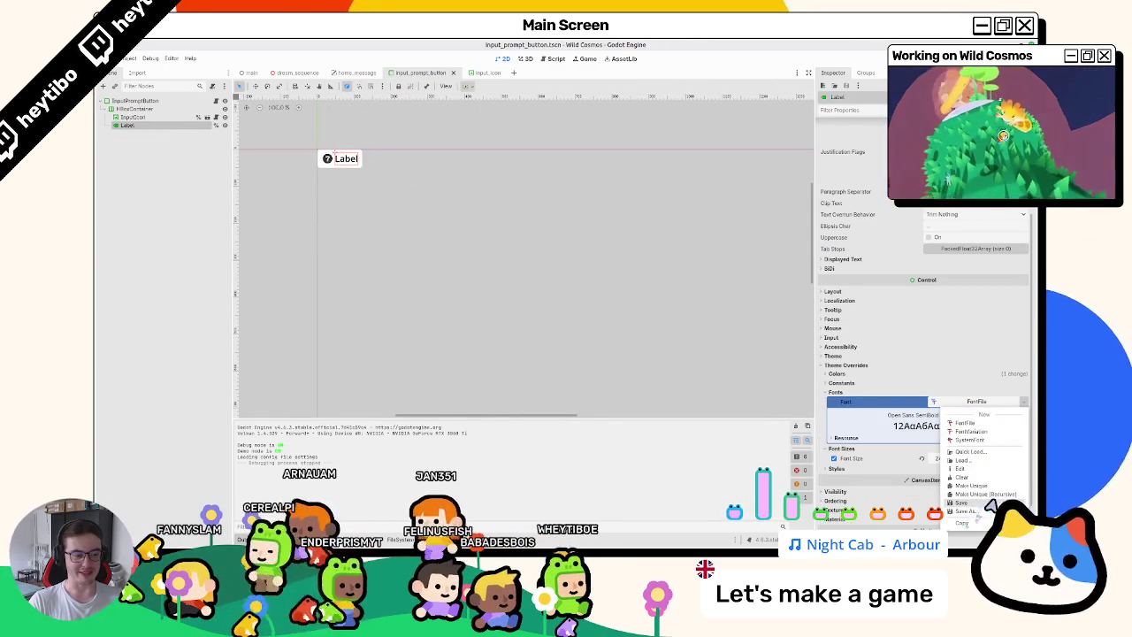
pyautogui.click(977, 452)
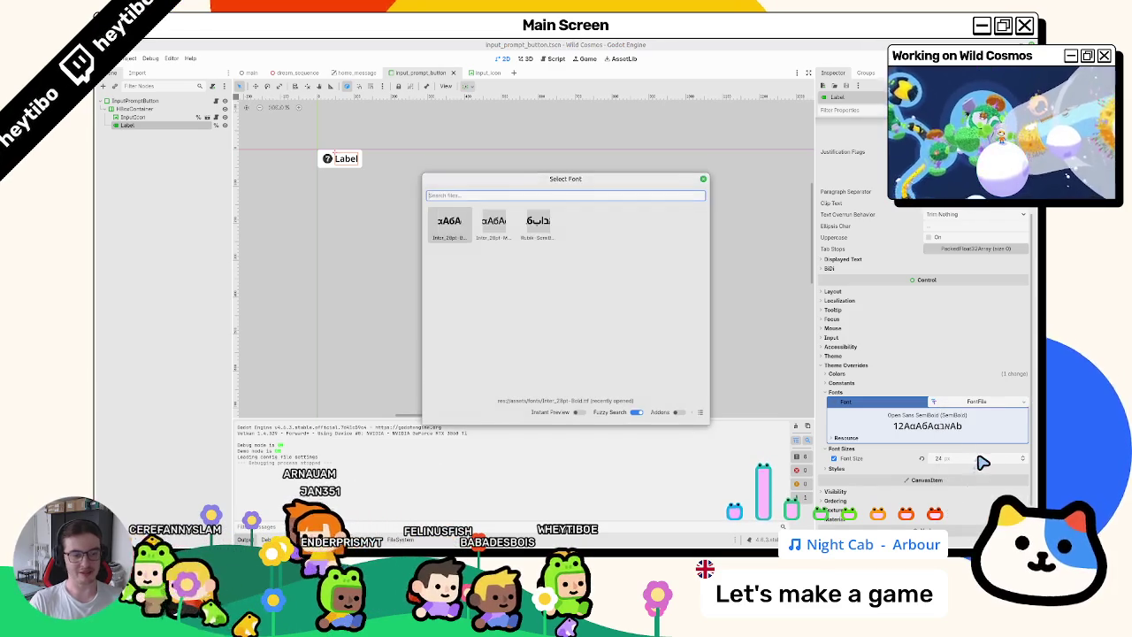
pyautogui.press('Right')
pyautogui.press('Left')
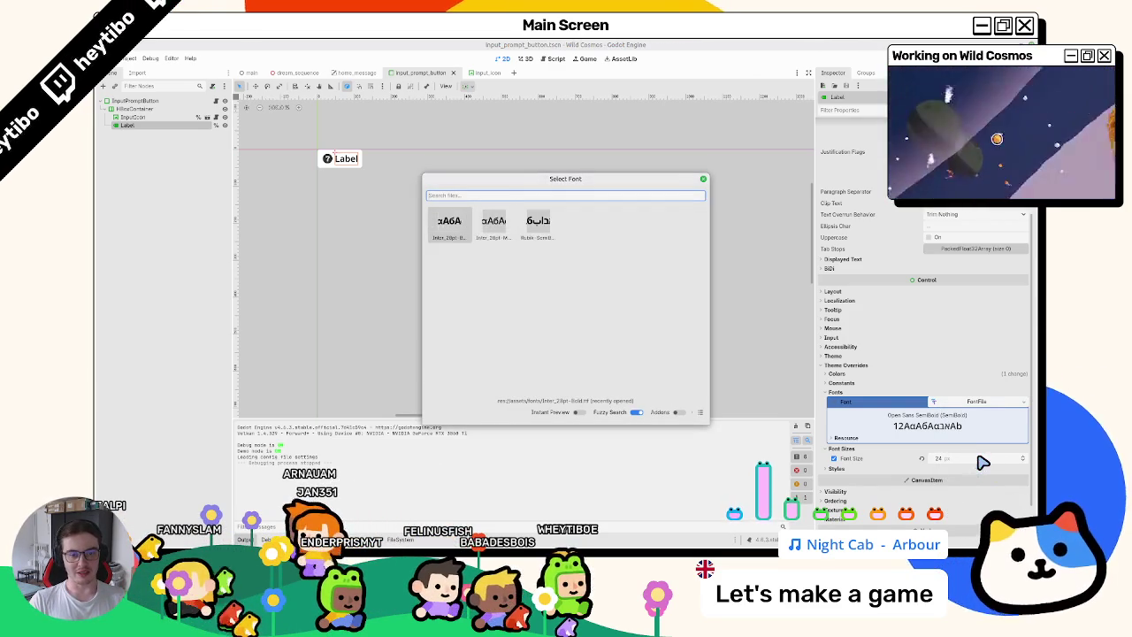
pyautogui.press('Right')
pyautogui.press('Return')
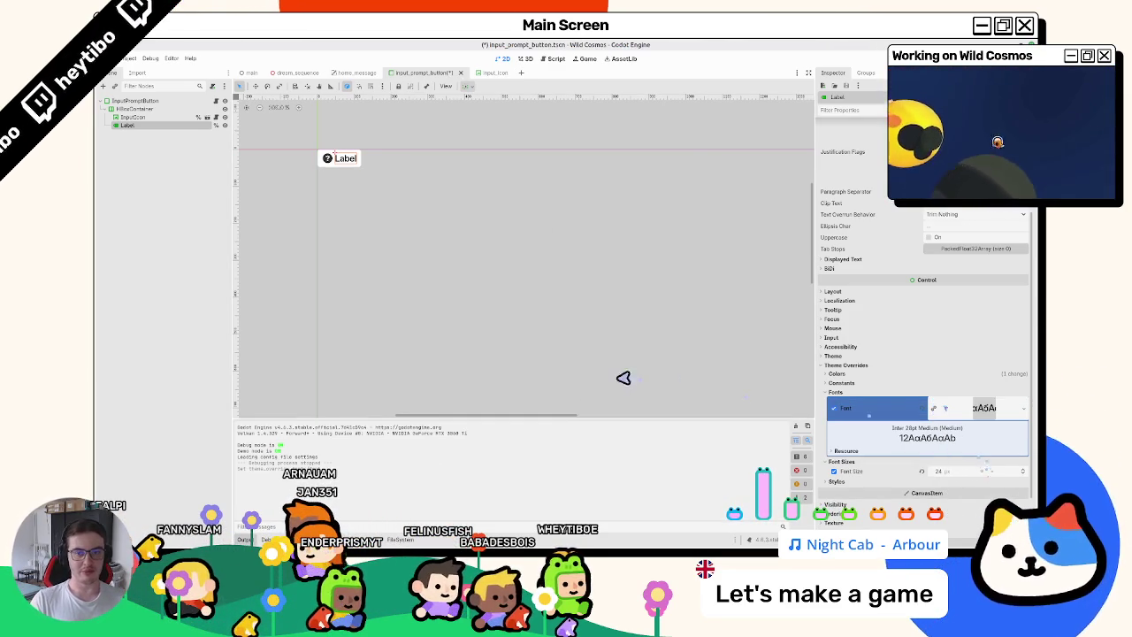
pyautogui.hotkey('ctrl', 's')
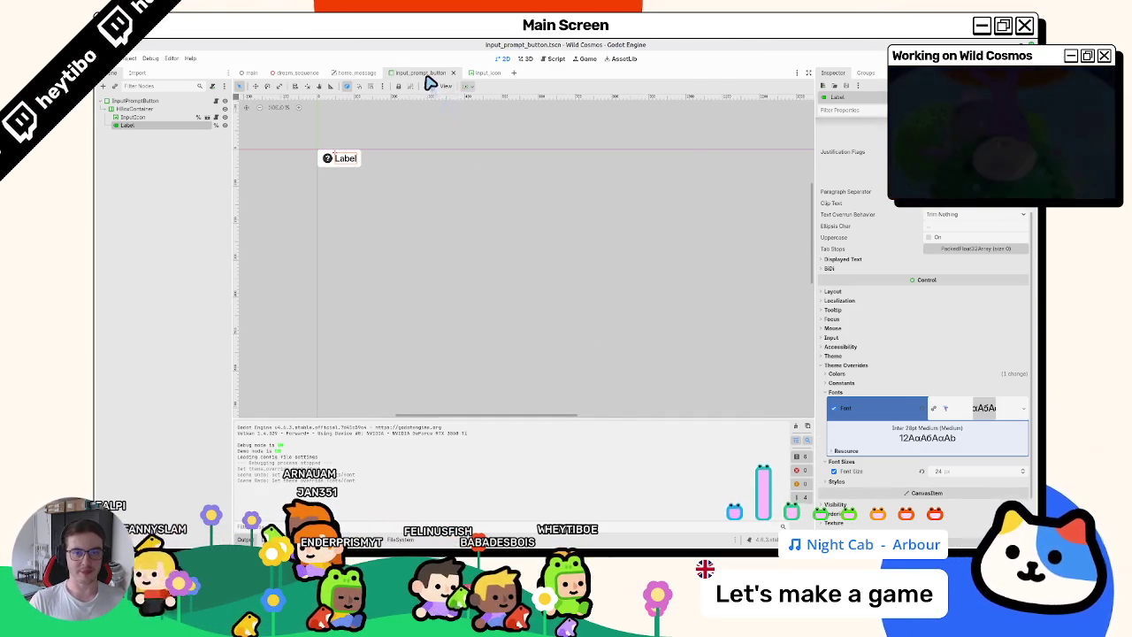
pyautogui.middleClick(427, 78)
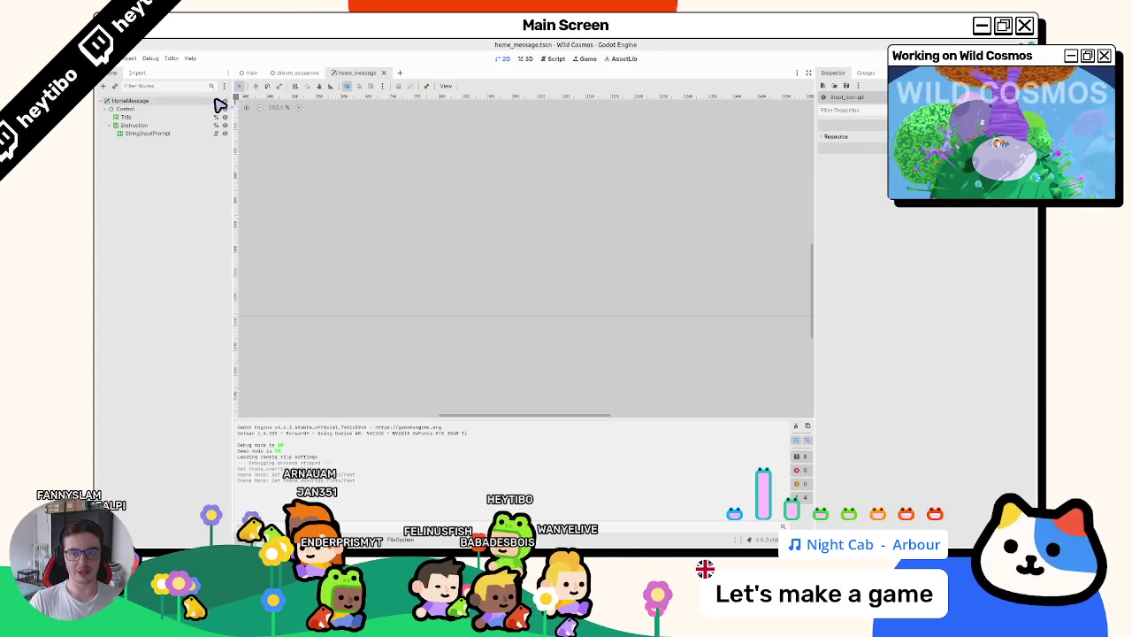
# In home_message.gd, filter files for inter_, add an Inter font preload, then cut it again.
pyautogui.click(220, 103)
pyautogui.click(403, 538)
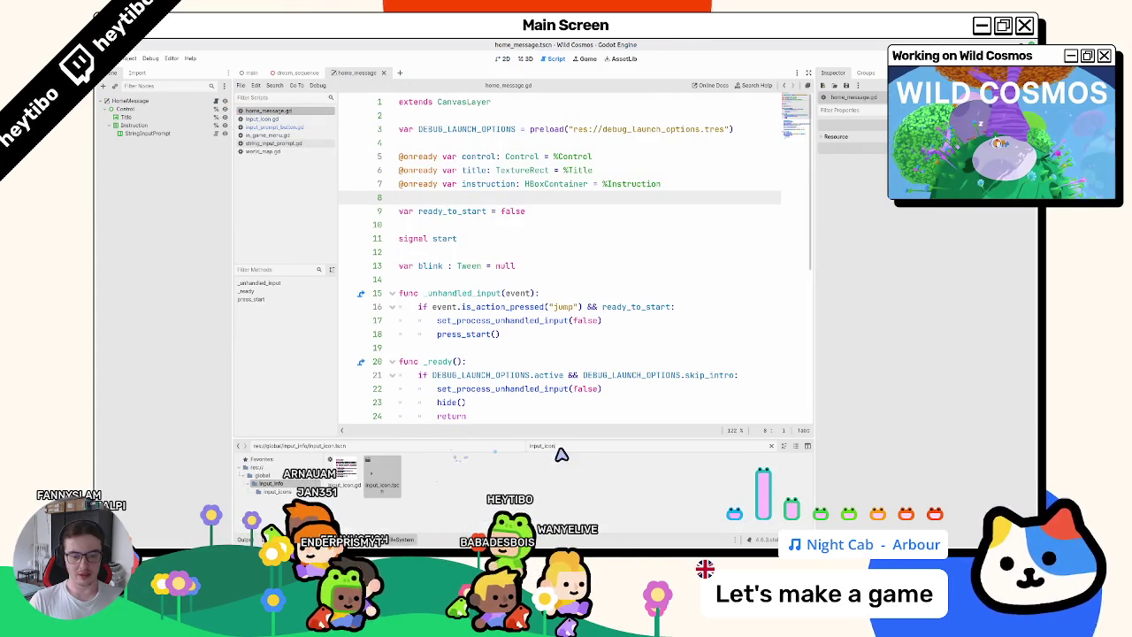
pyautogui.write('inter_')
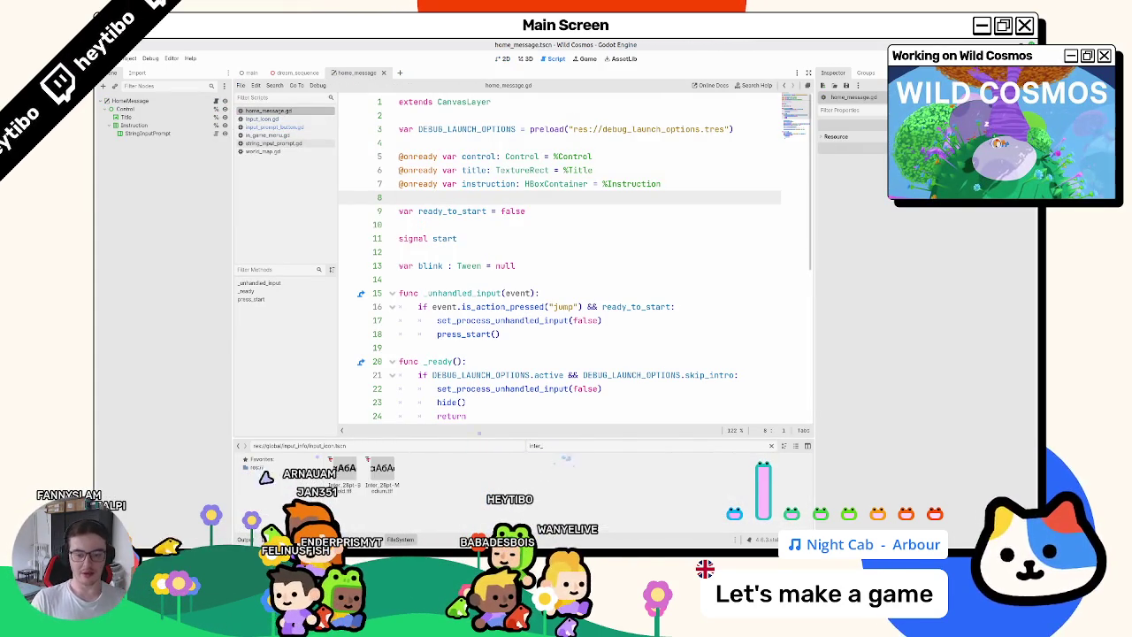
pyautogui.moveTo(382, 480)
pyautogui.mouseDown()
pyautogui.moveTo(459, 177)
pyautogui.moveTo(467, 185)
pyautogui.mouseUp()
pyautogui.doubleClick(471, 184)
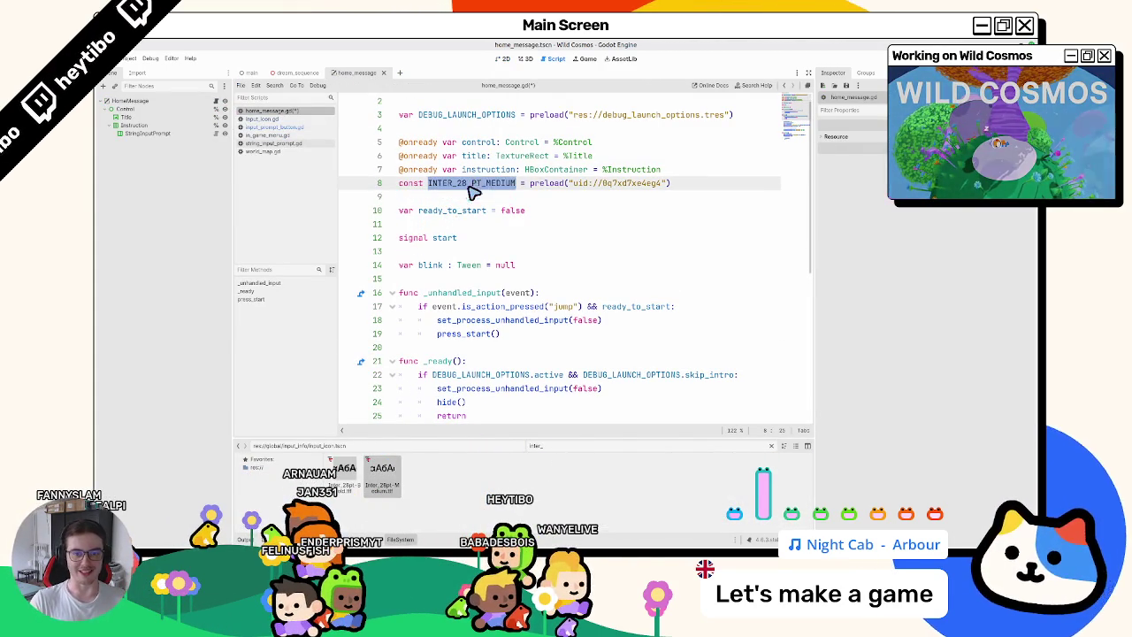
pyautogui.press('Down')
pyautogui.click(679, 170)
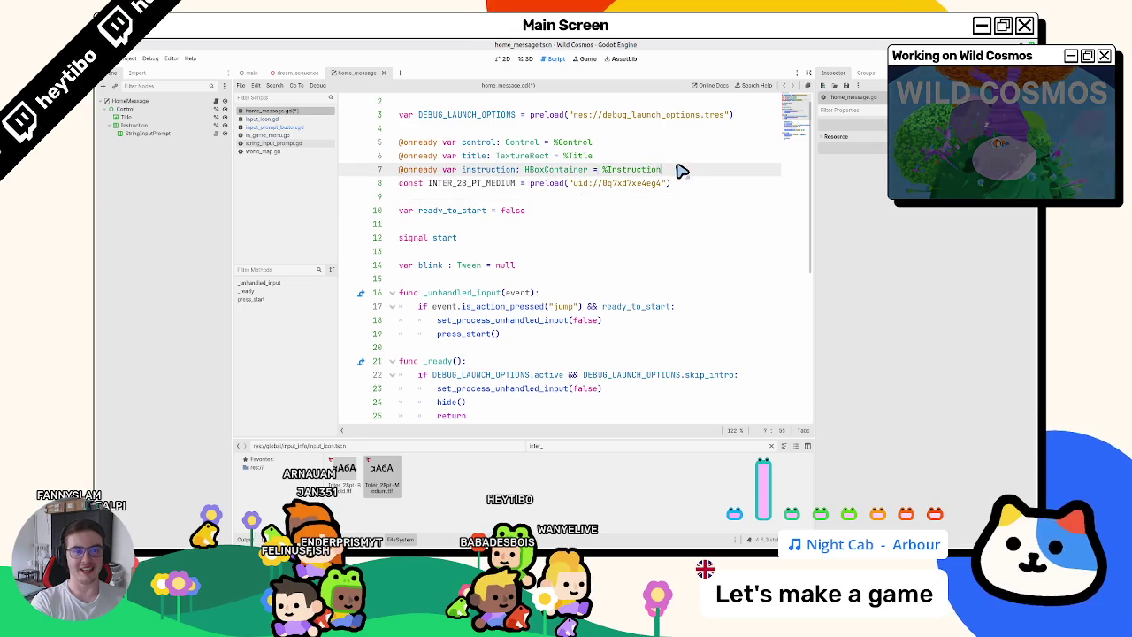
pyautogui.click(653, 183)
pyautogui.hotkey('ctrl', 'x')
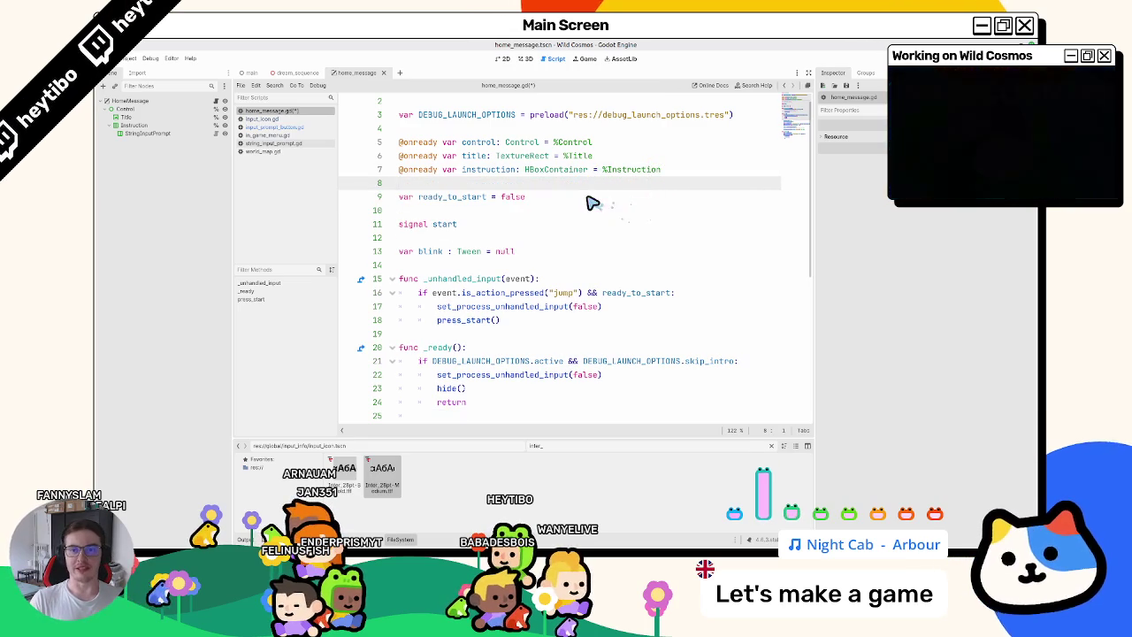
pyautogui.click(588, 199)
# Close the extra open scripts and switch to string_input_prompt.gd.
pyautogui.middleClick(279, 126)
pyautogui.middleClick(277, 118)
pyautogui.middleClick(273, 127)
pyautogui.click(274, 119)
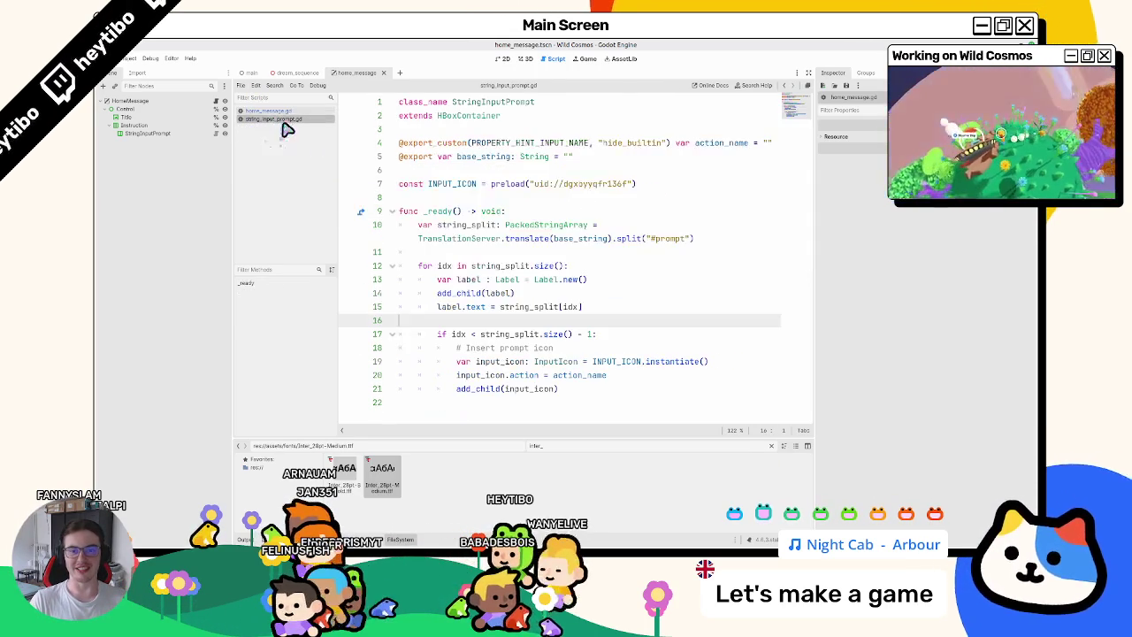
# Drag Inter_28pt-Medium.ttf into the script to preload INTER_28_PT_MEDIUM beneath INPUT_ICON.
pyautogui.moveTo(390, 477)
pyautogui.mouseDown()
pyautogui.moveTo(379, 202)
pyautogui.moveTo(415, 197)
pyautogui.mouseUp()
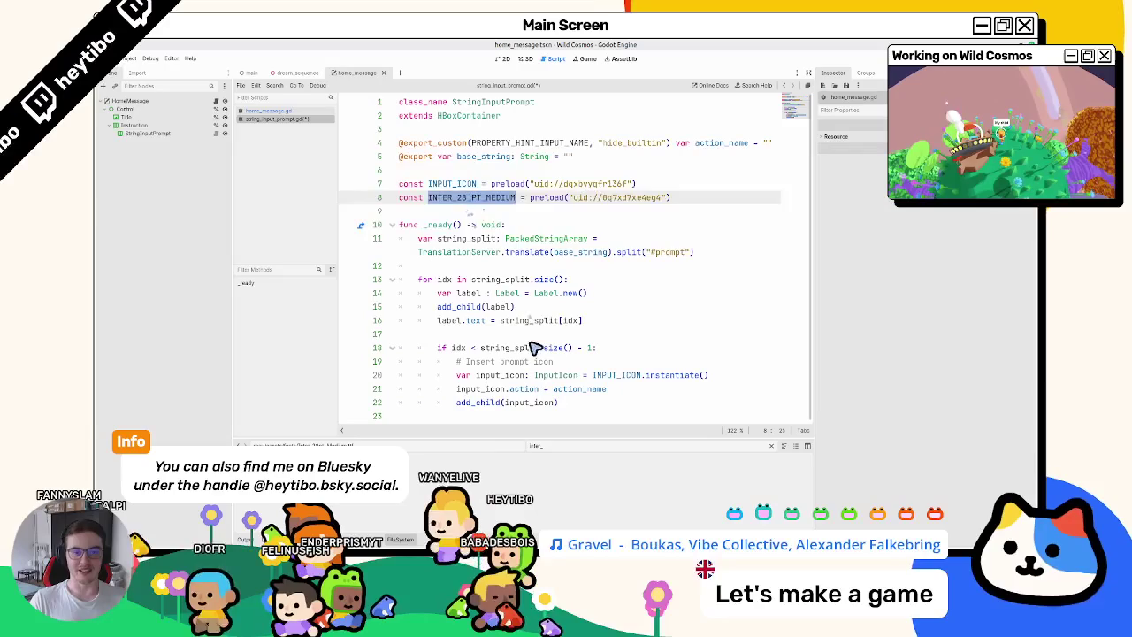
pyautogui.click(730, 380)
pyautogui.click(672, 395)
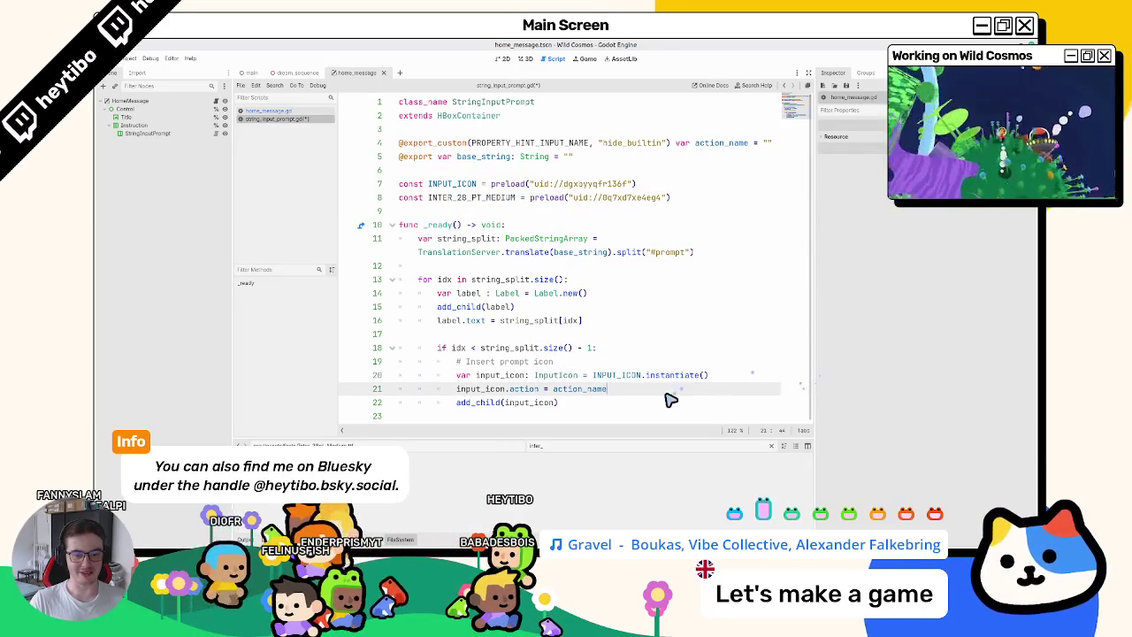
pyautogui.click(690, 399)
pyautogui.click(701, 389)
# Try swapping the action and add_child lines, then restore the original order.
pyautogui.hotkey('alt', 'Down')
pyautogui.press('Return')
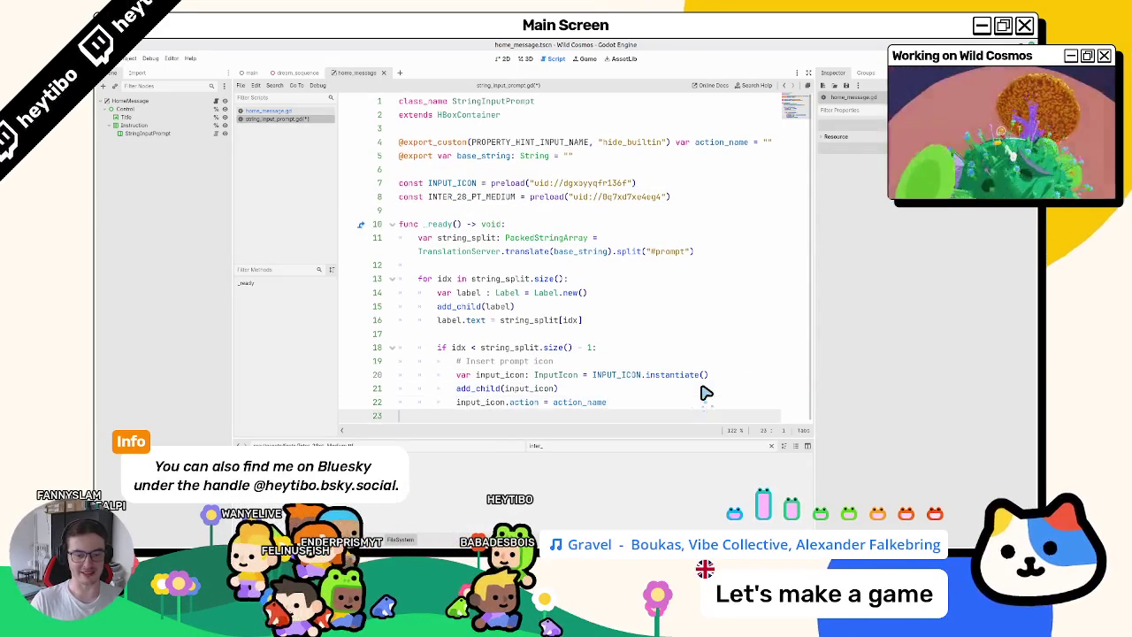
pyautogui.write('input')
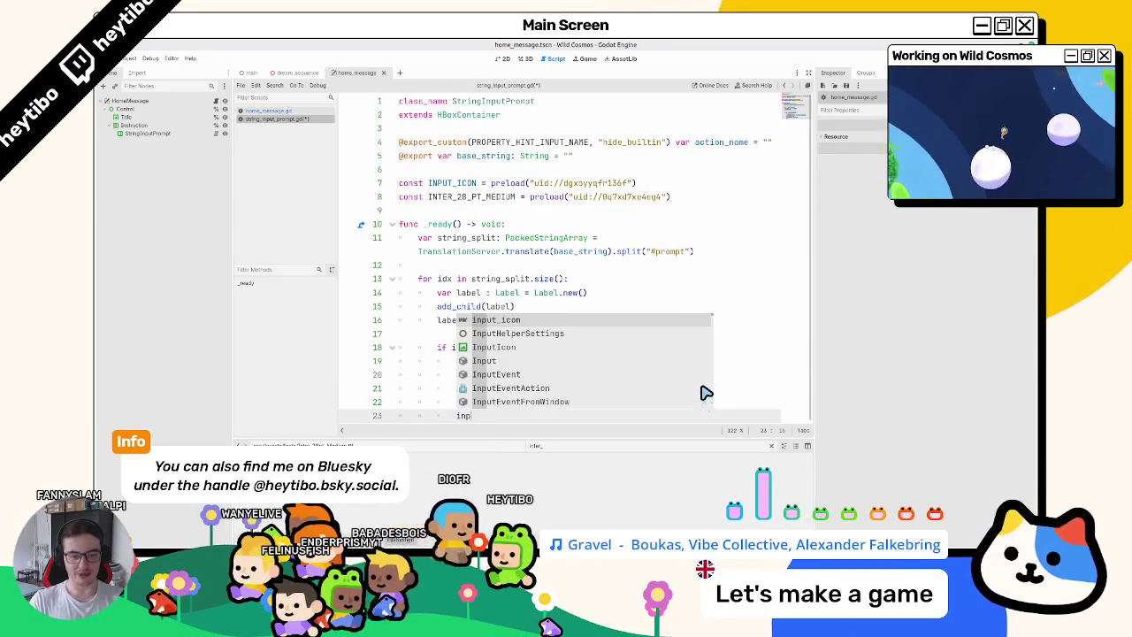
pyautogui.press('Escape')
pyautogui.press('BackSpace')
pyautogui.press('BackSpace')
pyautogui.press('BackSpace')
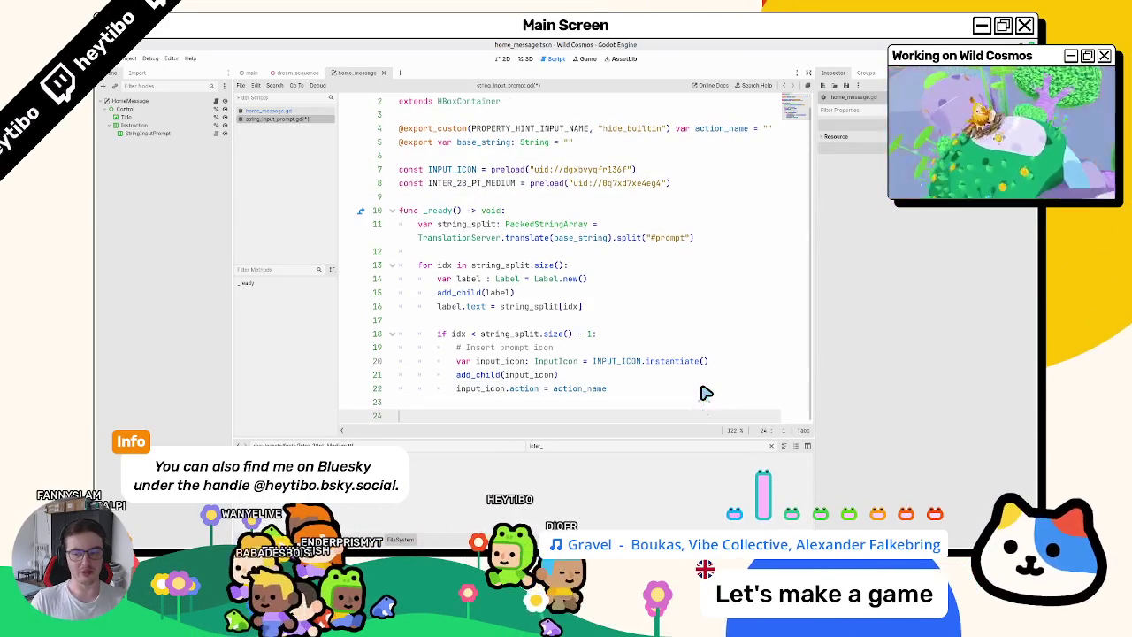
pyautogui.hotkey('alt', 'Up')
pyautogui.press('Down')
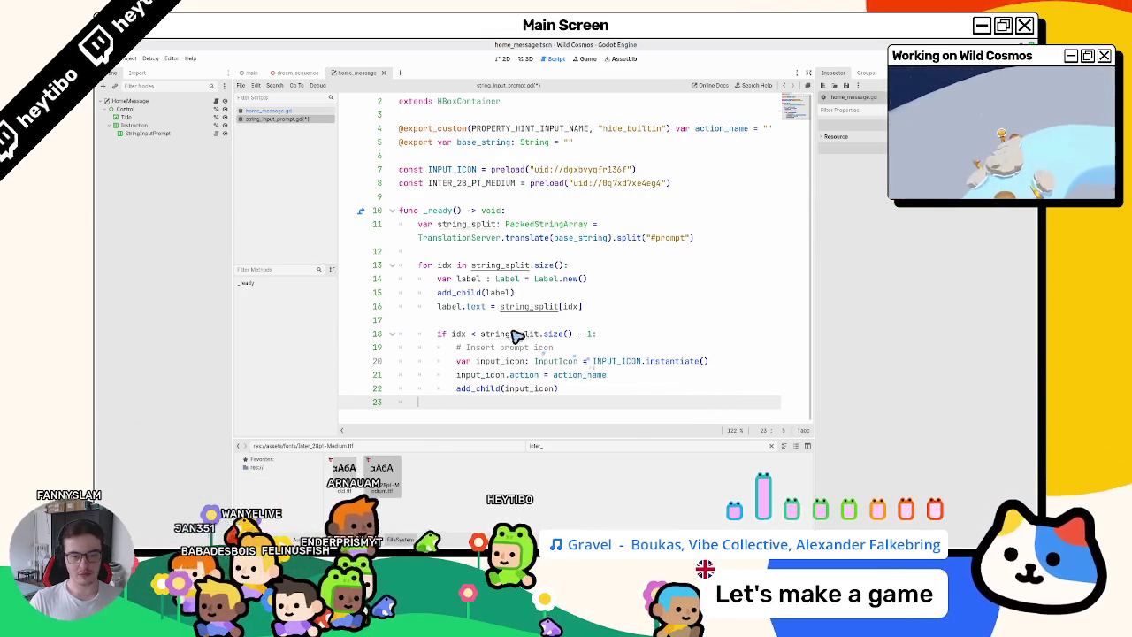
# After label.text, add label.add_theme_font_size_override("default", 24).
pyautogui.click(608, 309)
pyautogui.press('Return')
pyautogui.write('label')
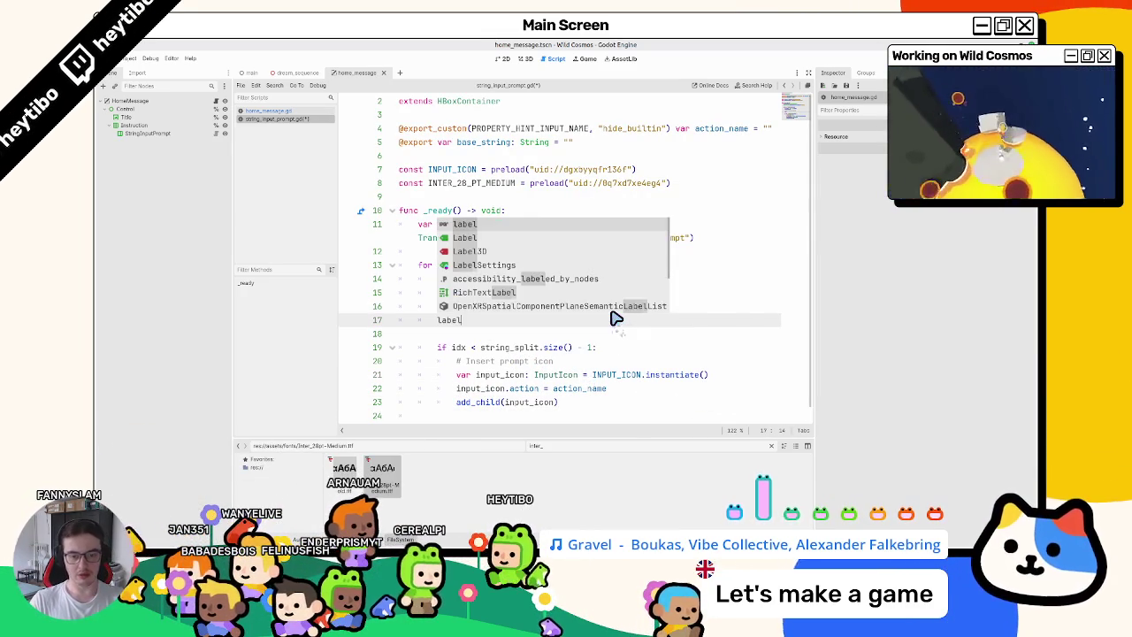
pyautogui.write('.')
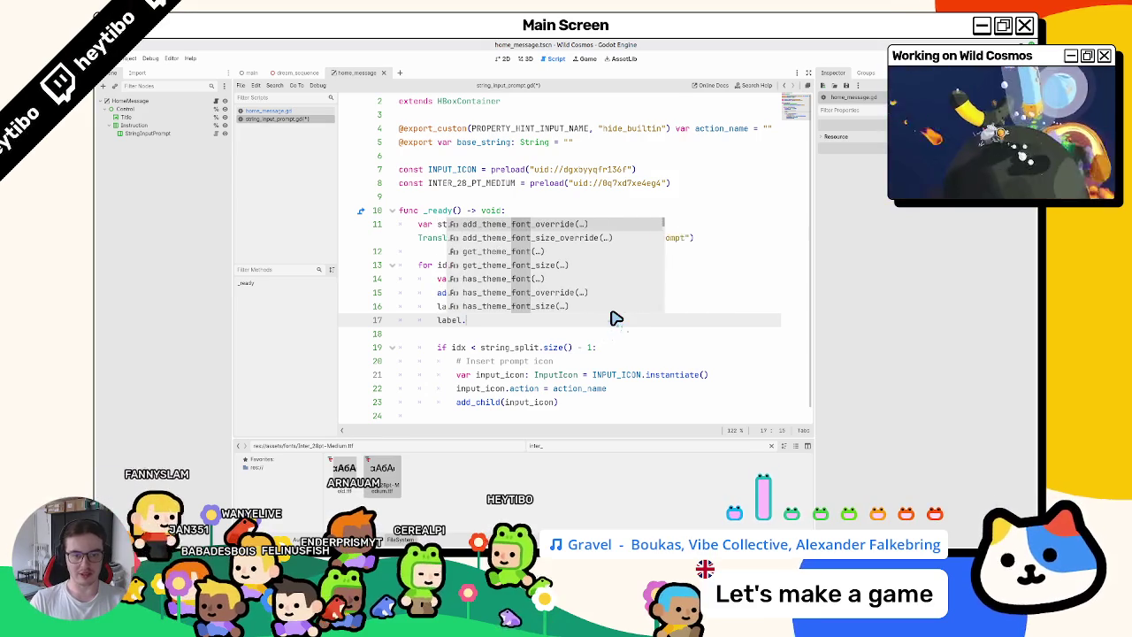
pyautogui.write('fonte')
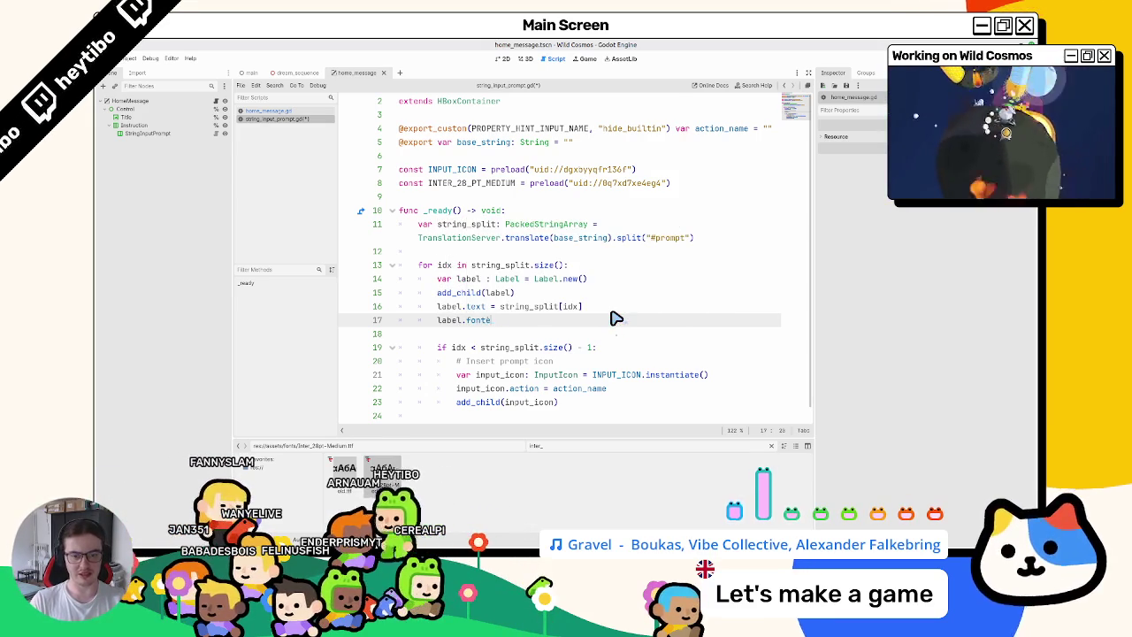
pyautogui.write('ize')
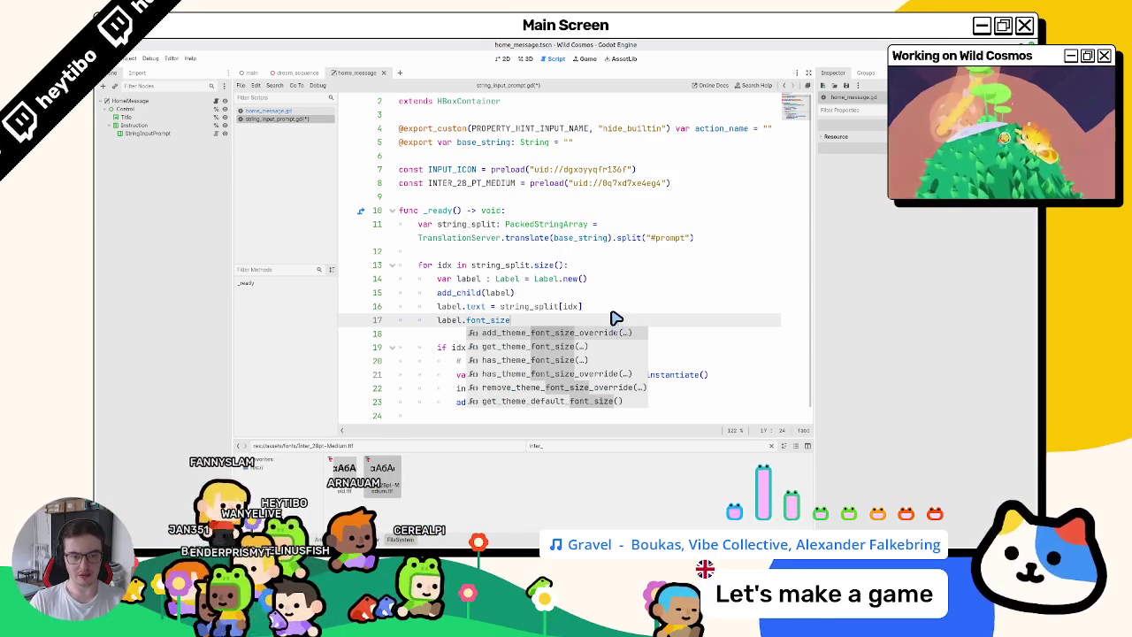
pyautogui.press('Return')
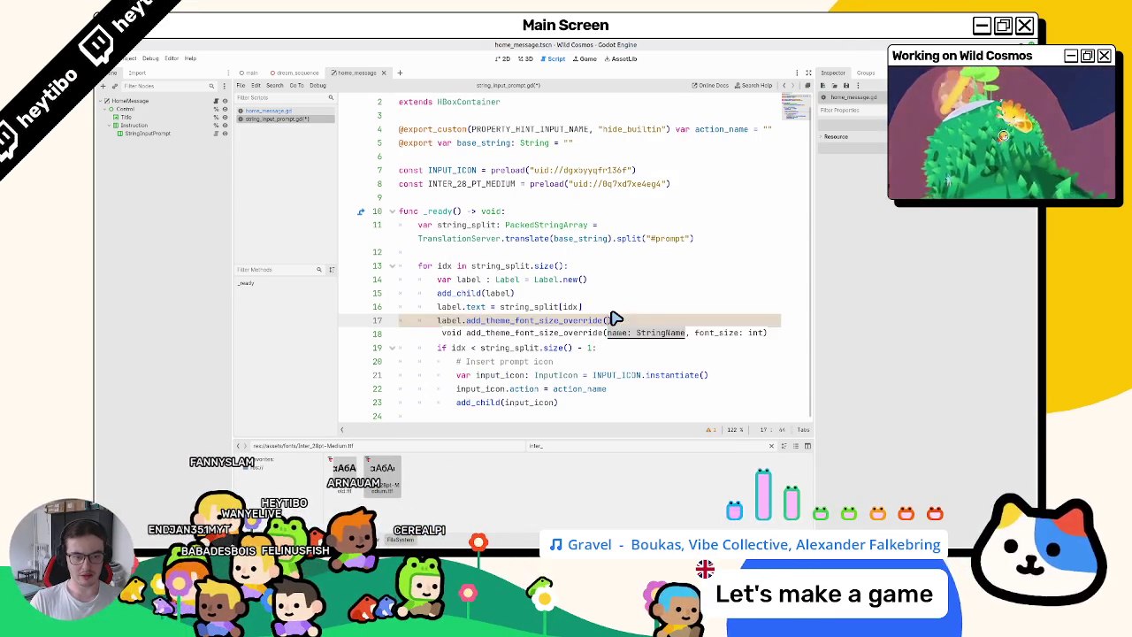
pyautogui.write('", ')
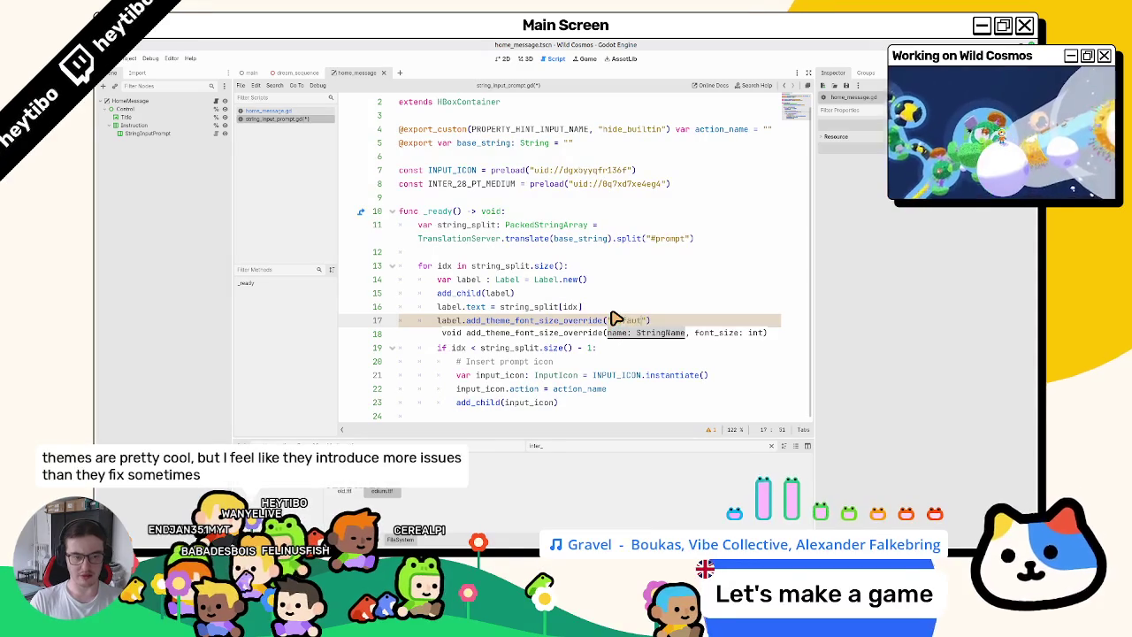
pyautogui.write('24')
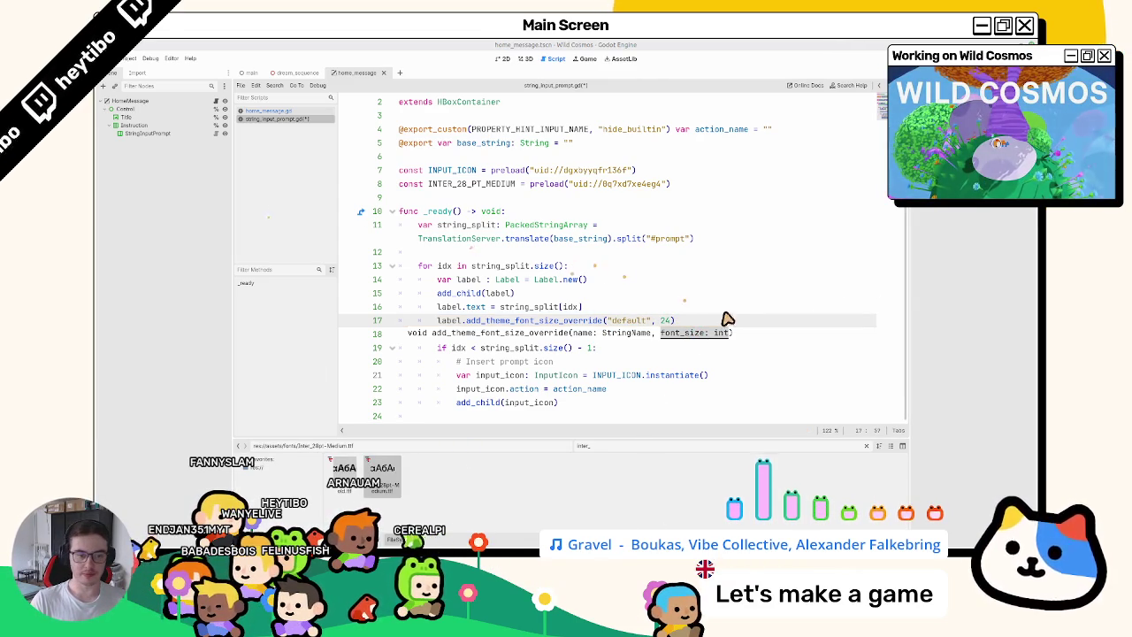
pyautogui.write(')')
# Add label.add_theme_font_override("default", INTER_28_PT_MEDIUM) on the next line.
pyautogui.press('Return')
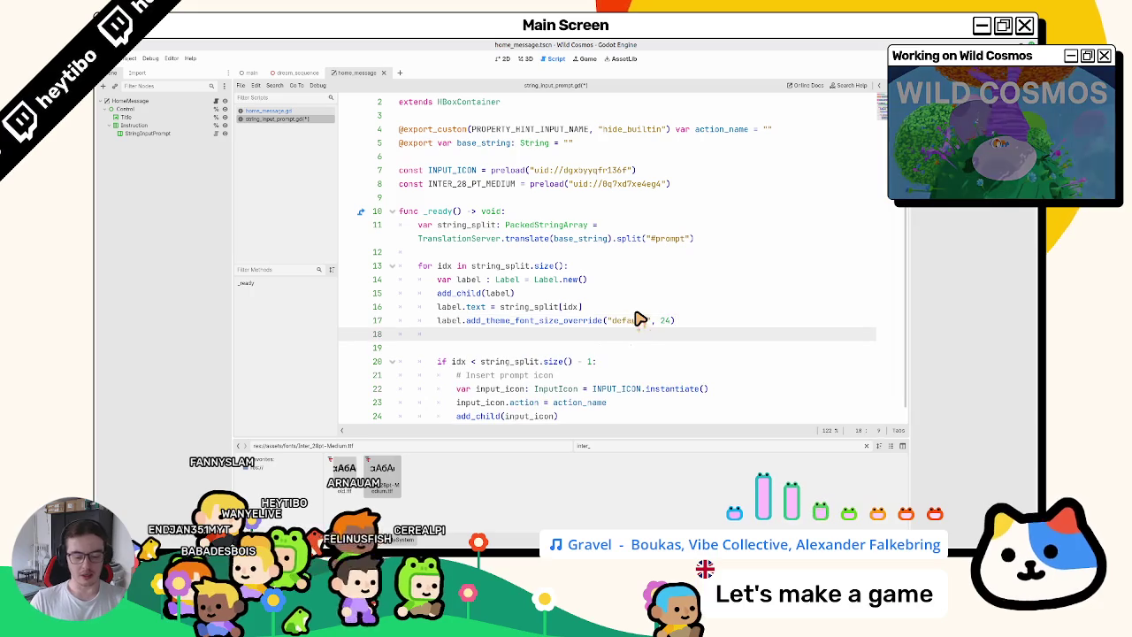
pyautogui.write('label.font')
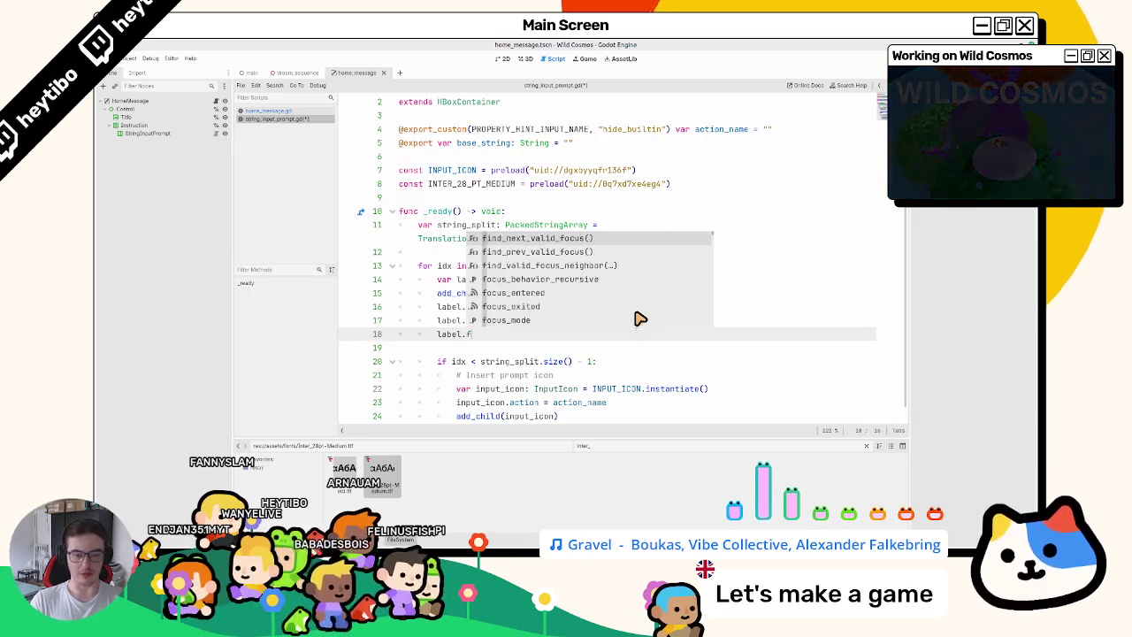
pyautogui.press('Return')
pyautogui.write('"default",')
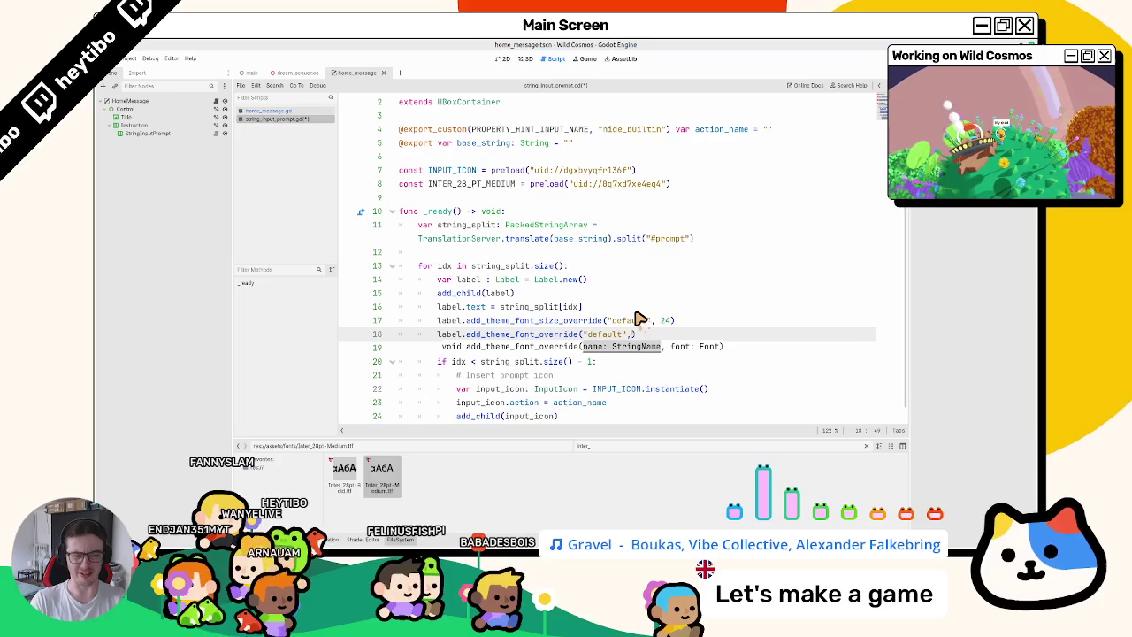
pyautogui.write(' nte')
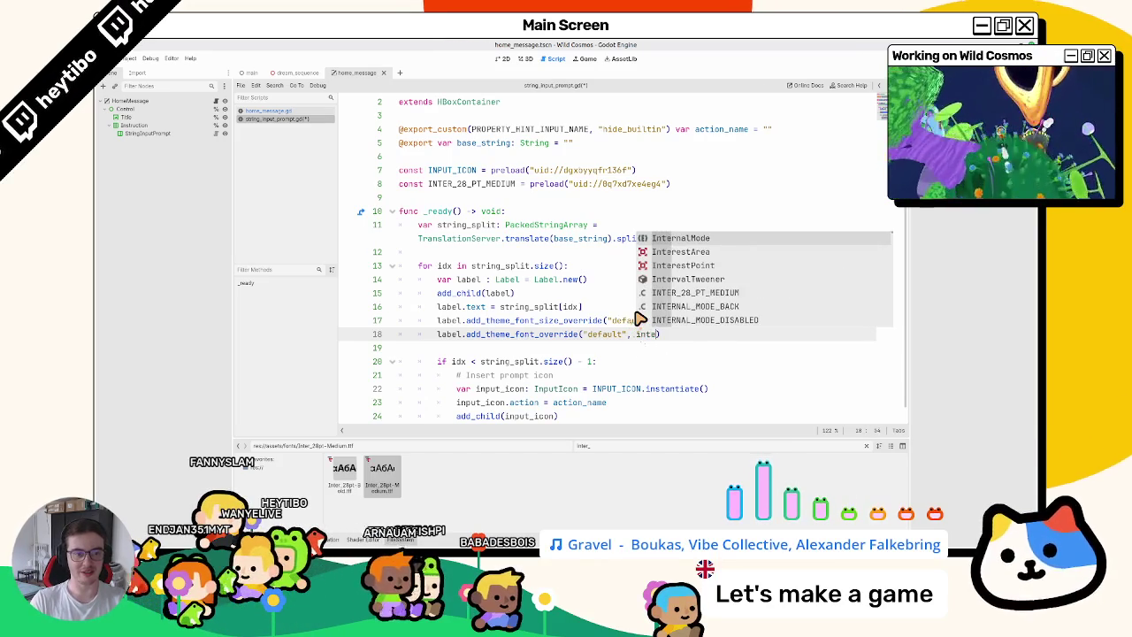
pyautogui.write('_')
pyautogui.press('Return')
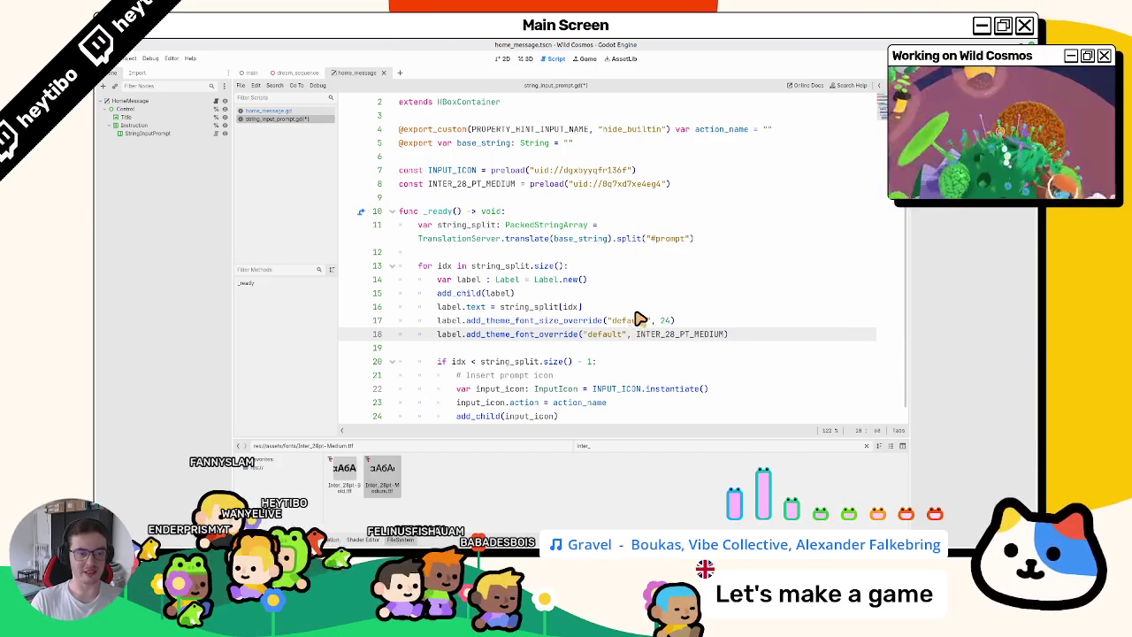
# Test-run the game twice to check the labels' Inter font, close it, and return to the 3D view.
pyautogui.press('F6')
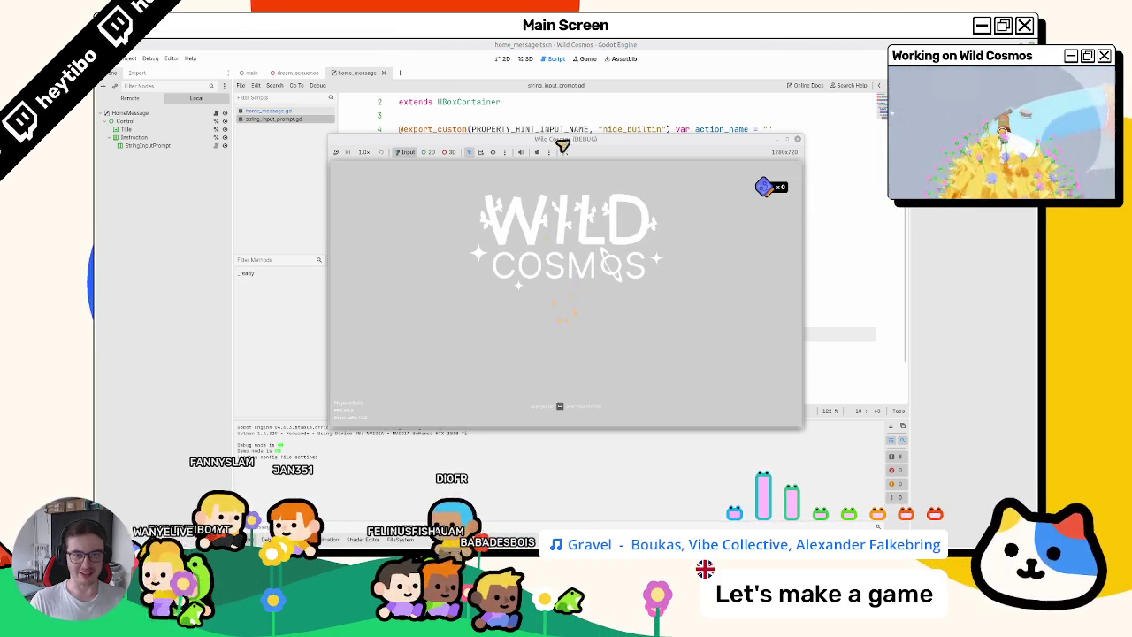
pyautogui.press('F8')
pyautogui.click(669, 323)
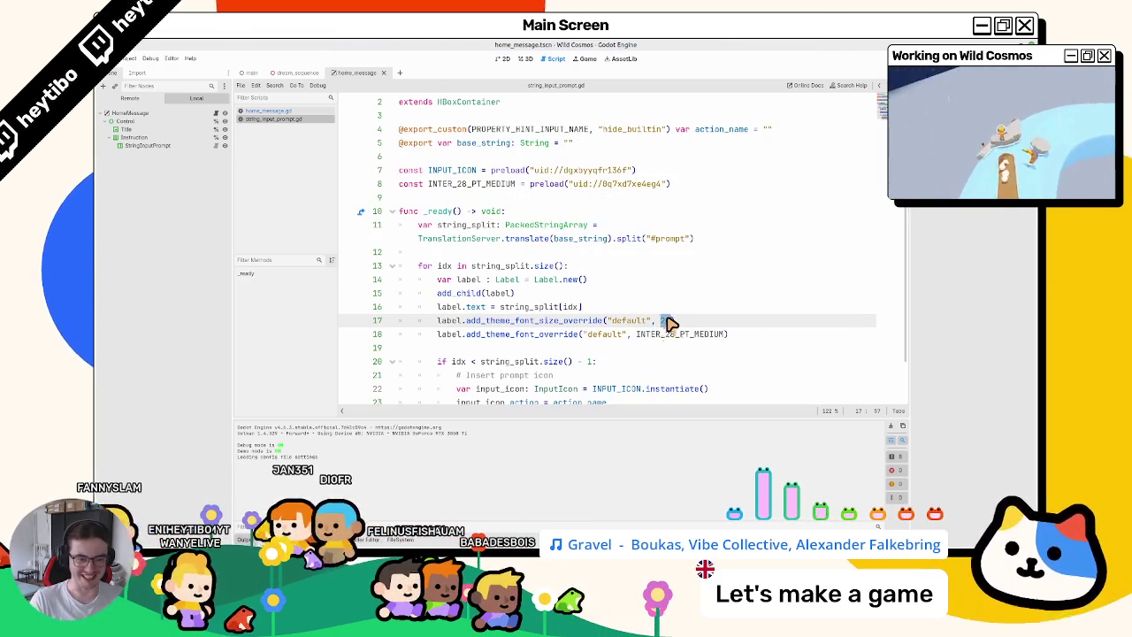
pyautogui.press('F5')
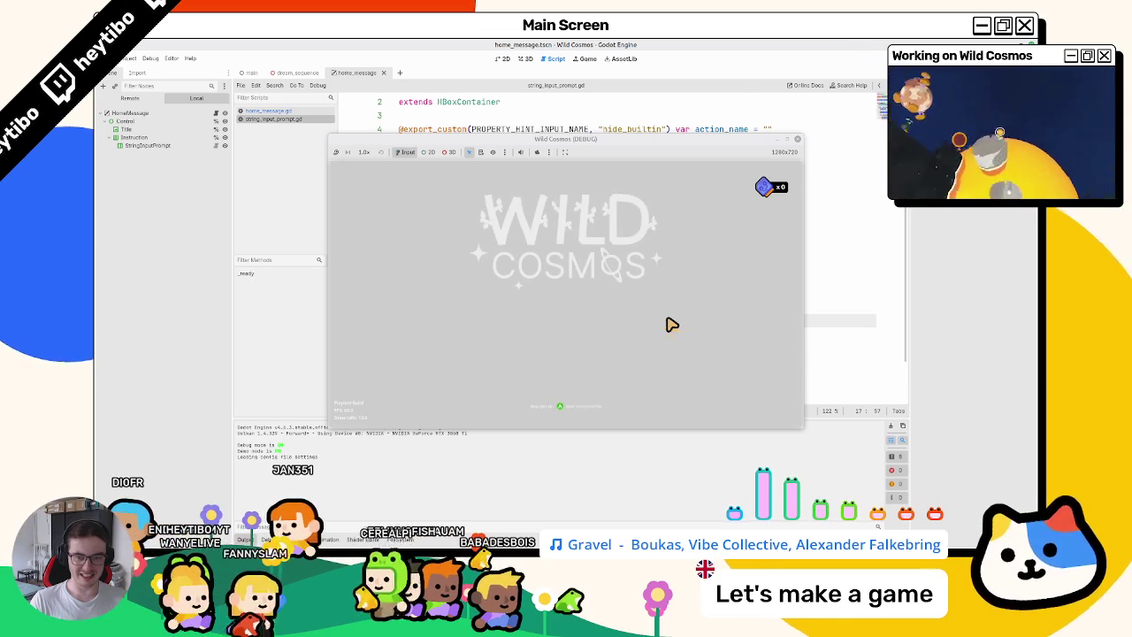
pyautogui.press('super')
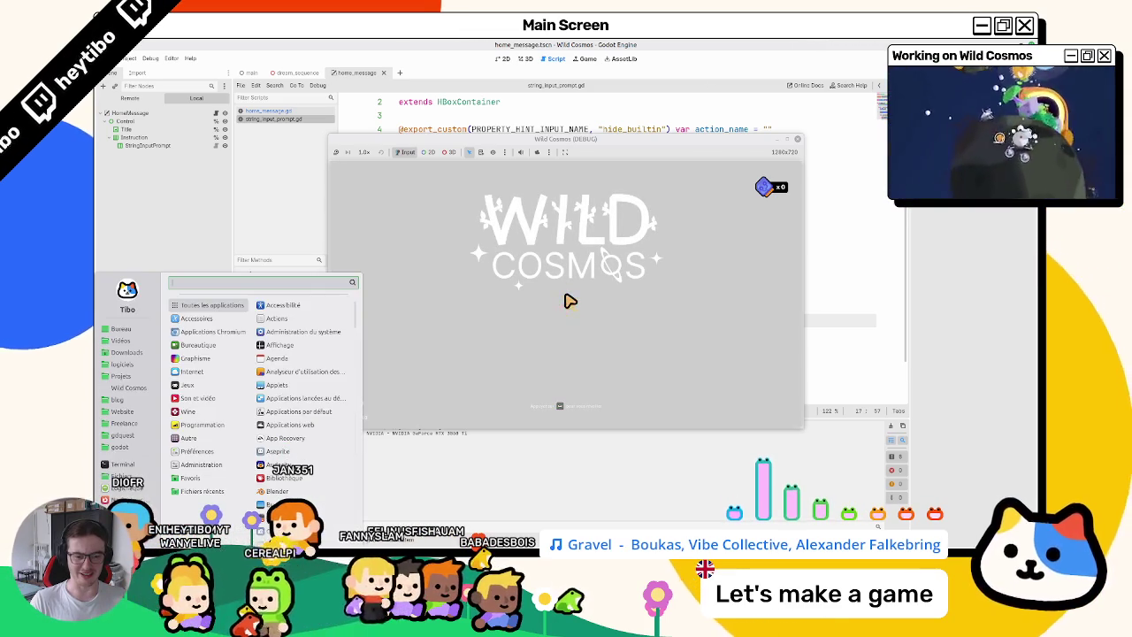
pyautogui.press('super')
pyautogui.click(788, 147)
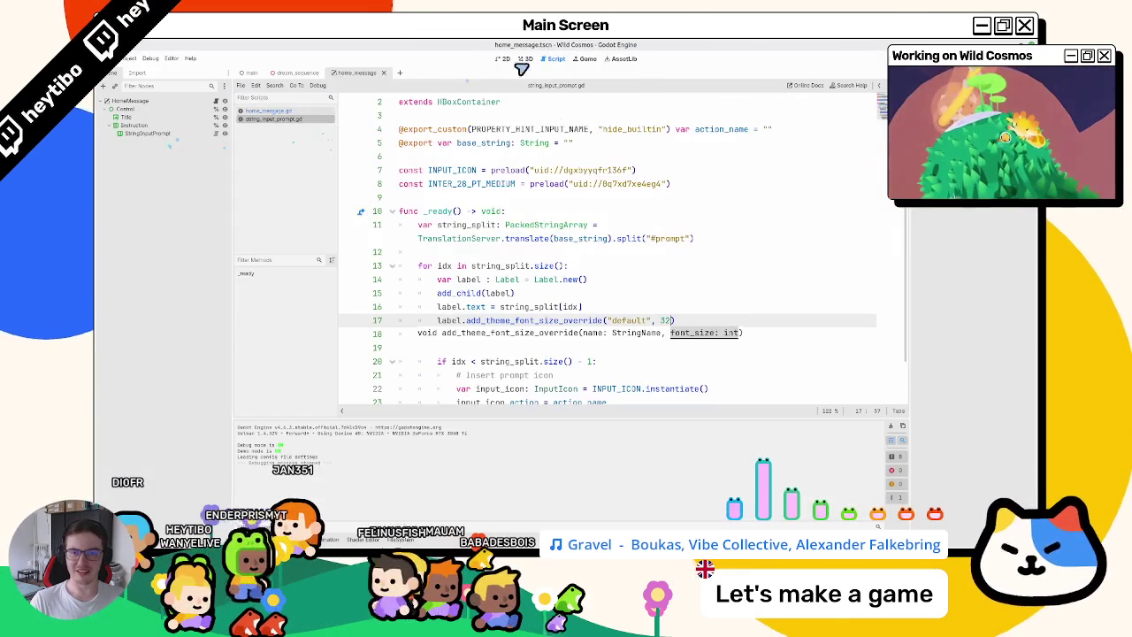
pyautogui.click(524, 59)
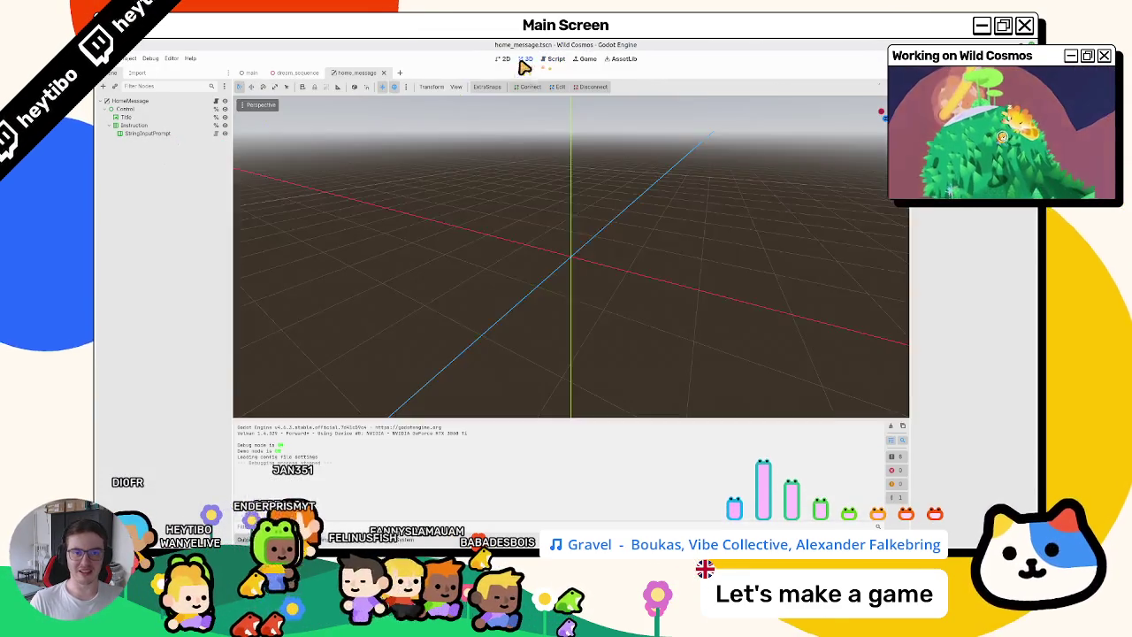
# Open the input_prompt_button scene and check its Label's font overrides in the Inspector.
pyautogui.click(503, 60)
pyautogui.click(152, 118)
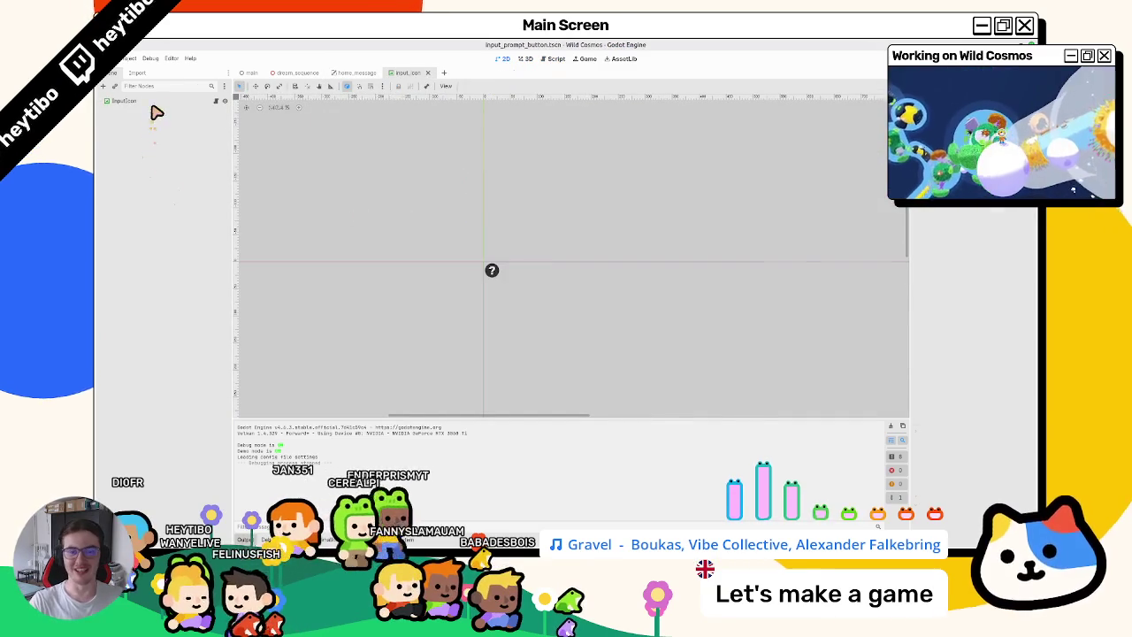
pyautogui.scroll(-3, 937, 398)
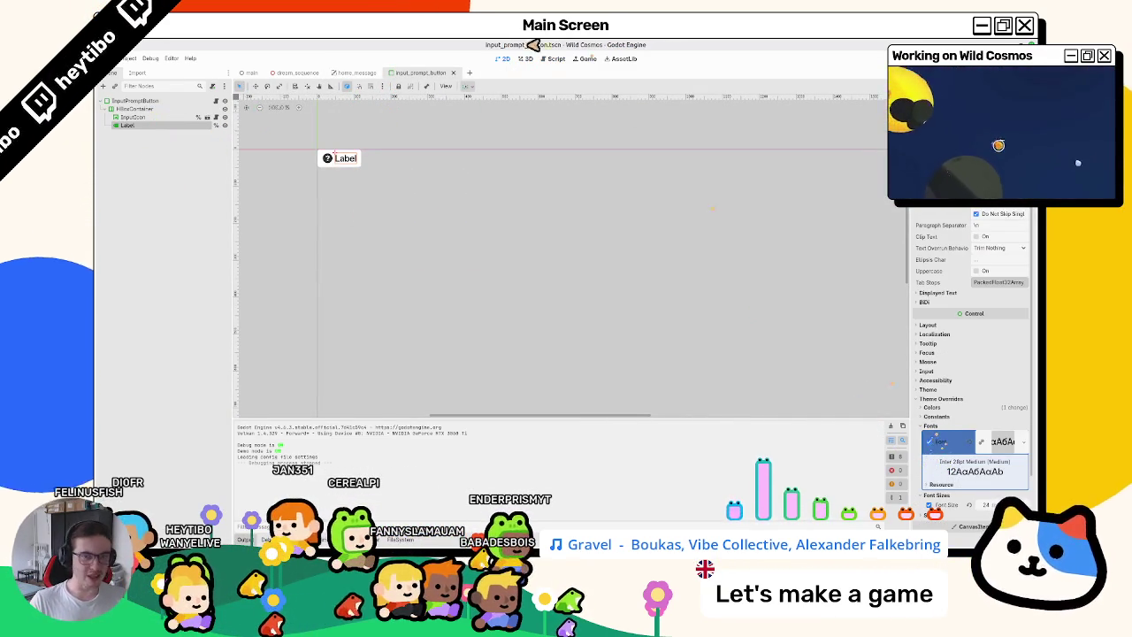
# Bring up the input_prompt_button.gd script in the script editor.
pyautogui.click(552, 59)
pyautogui.click(263, 112)
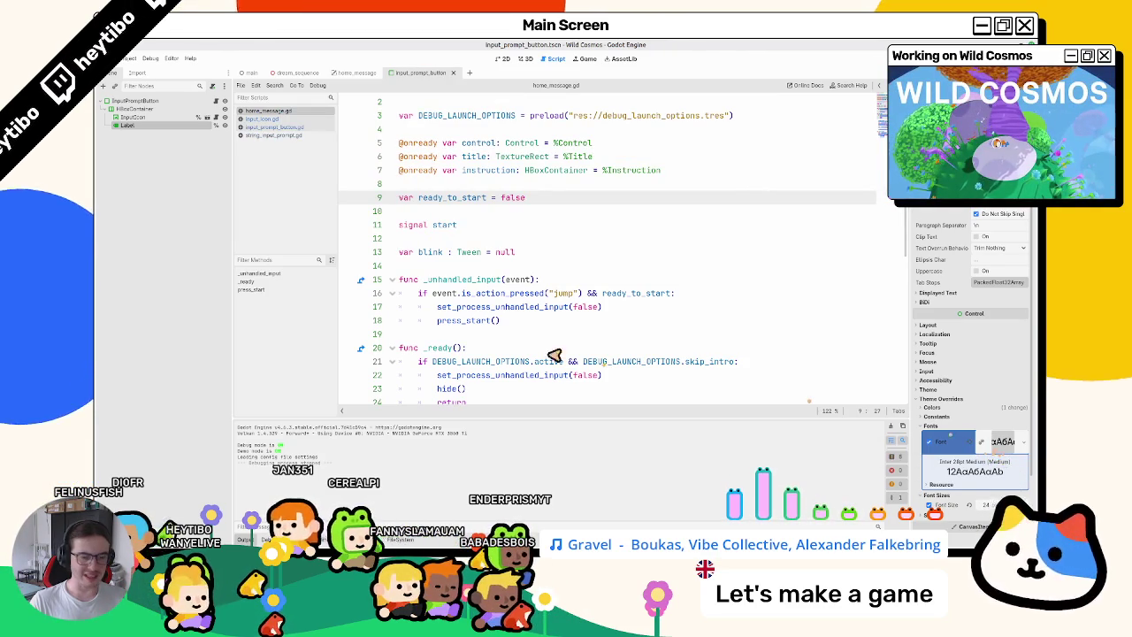
pyautogui.scroll(-5, 619, 265)
pyautogui.click(276, 128)
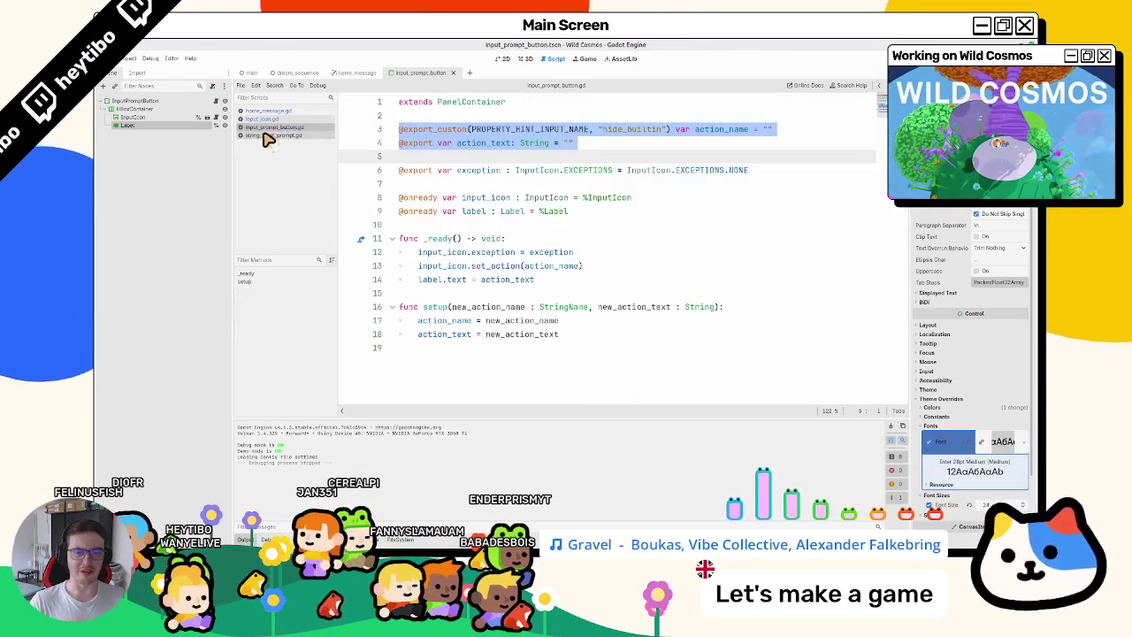
# In string_input_prompt.gd, change both 'default' override names on lines 17–18 to 'normal'.
pyautogui.click(265, 136)
pyautogui.doubleClick(621, 320)
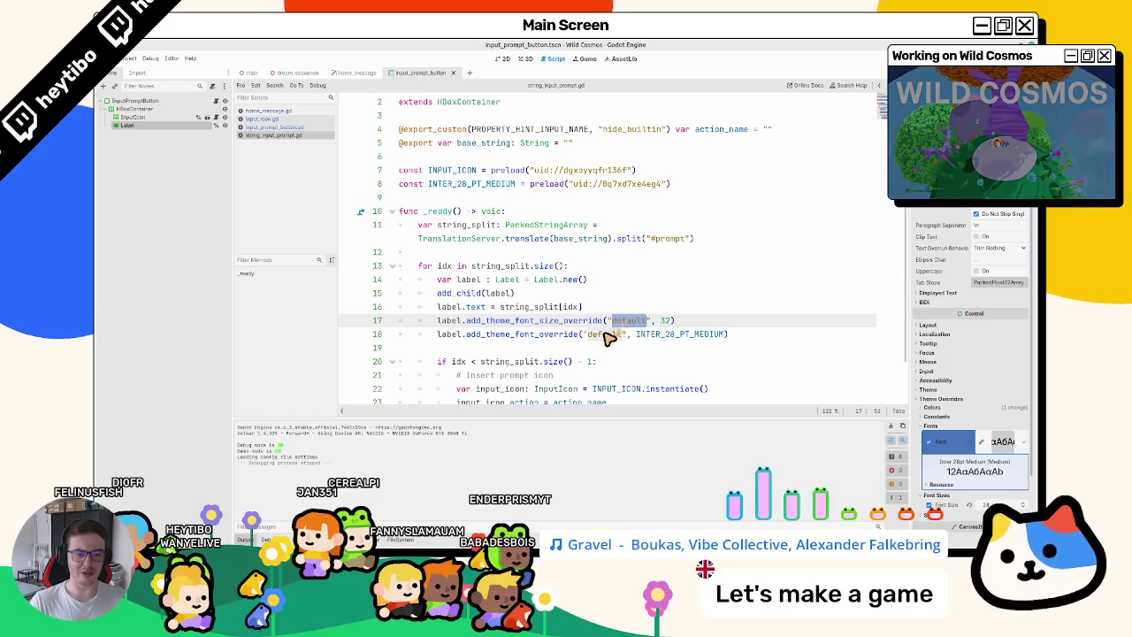
pyautogui.hotkey('ctrl', 'd')
pyautogui.write('font_size')
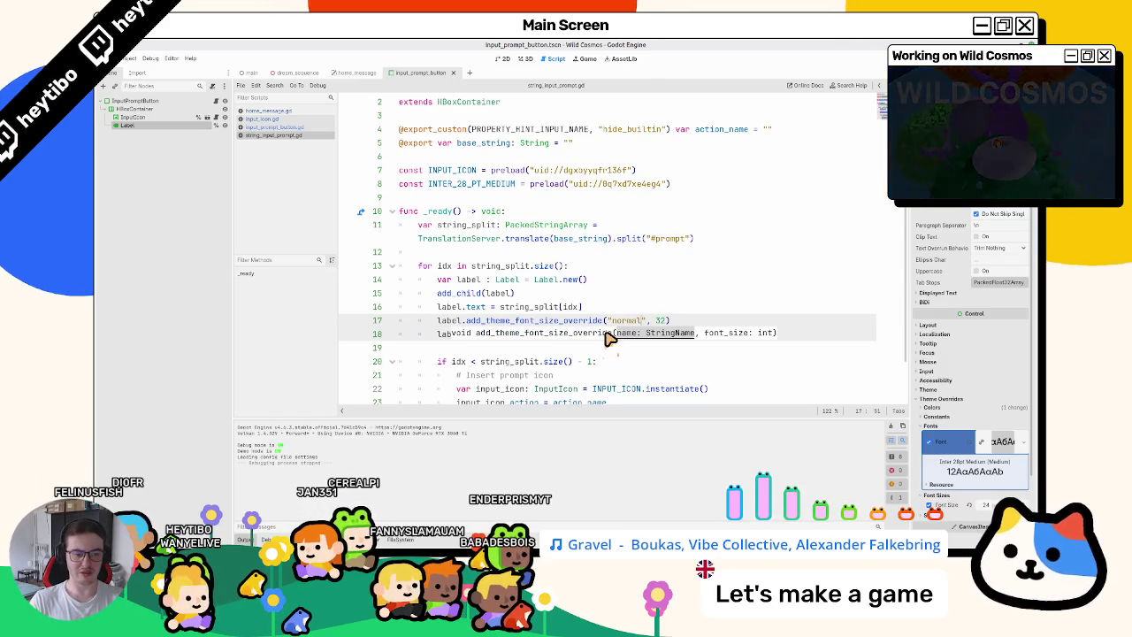
pyautogui.press('BackSpace')
pyautogui.press('BackSpace')
pyautogui.press('BackSpace')
# Test-run the game to check the labels, then stop it.
pyautogui.press('F5')
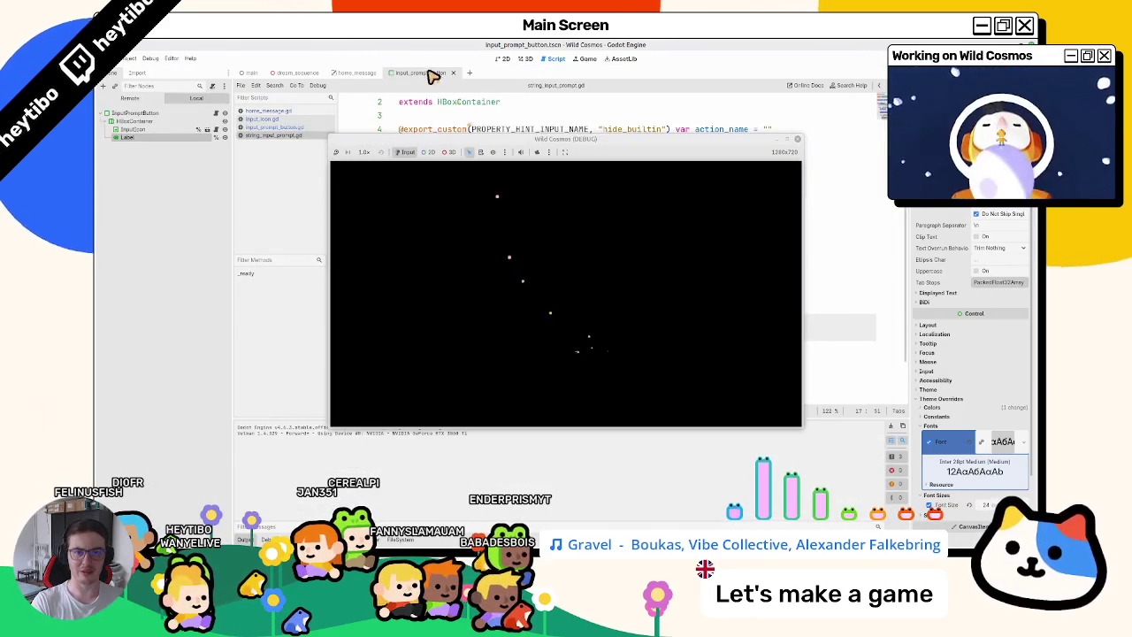
pyautogui.click(345, 72)
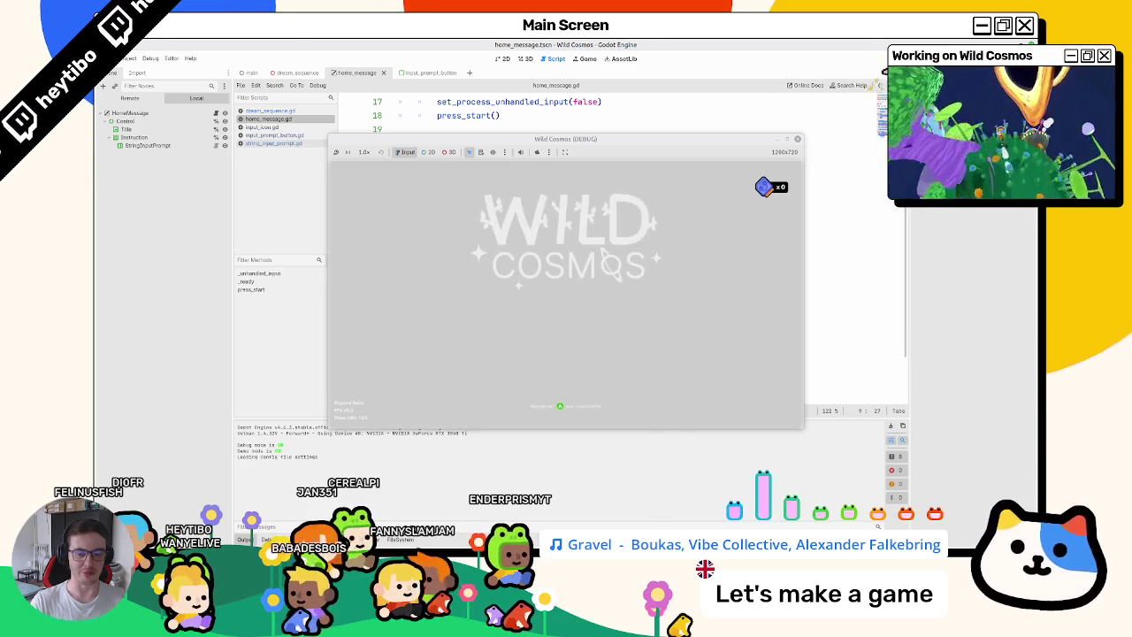
pyautogui.press('F8')
pyautogui.scroll(-2, 607, 222)
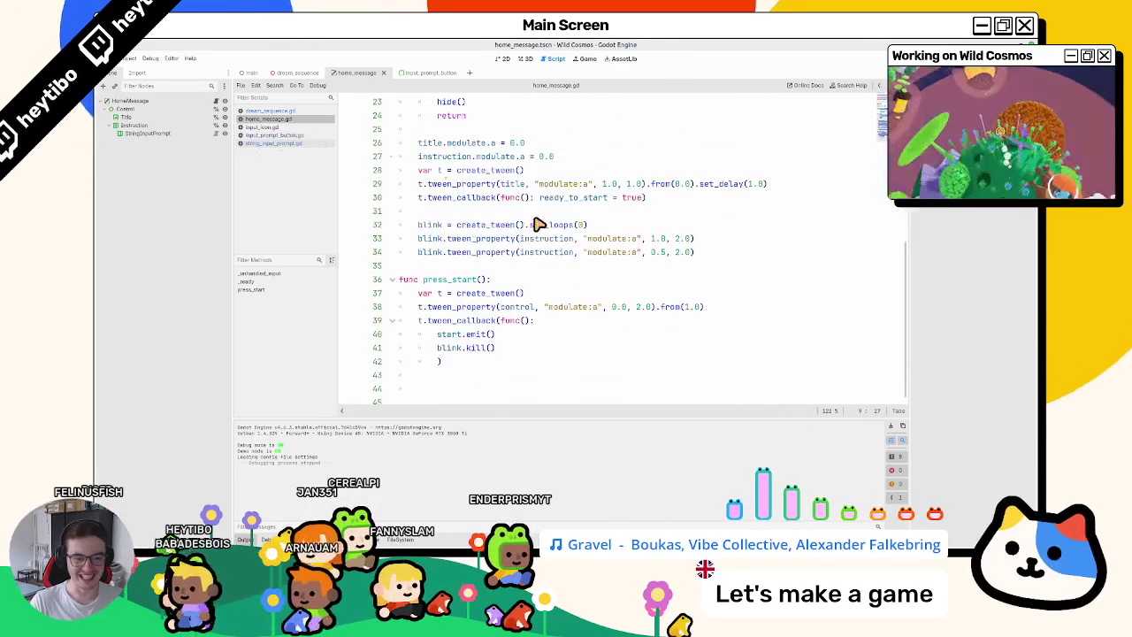
# Close the other open scripts, leaving string_input_prompt.gd open.
pyautogui.click(267, 127)
pyautogui.click(263, 136)
pyautogui.click(259, 144)
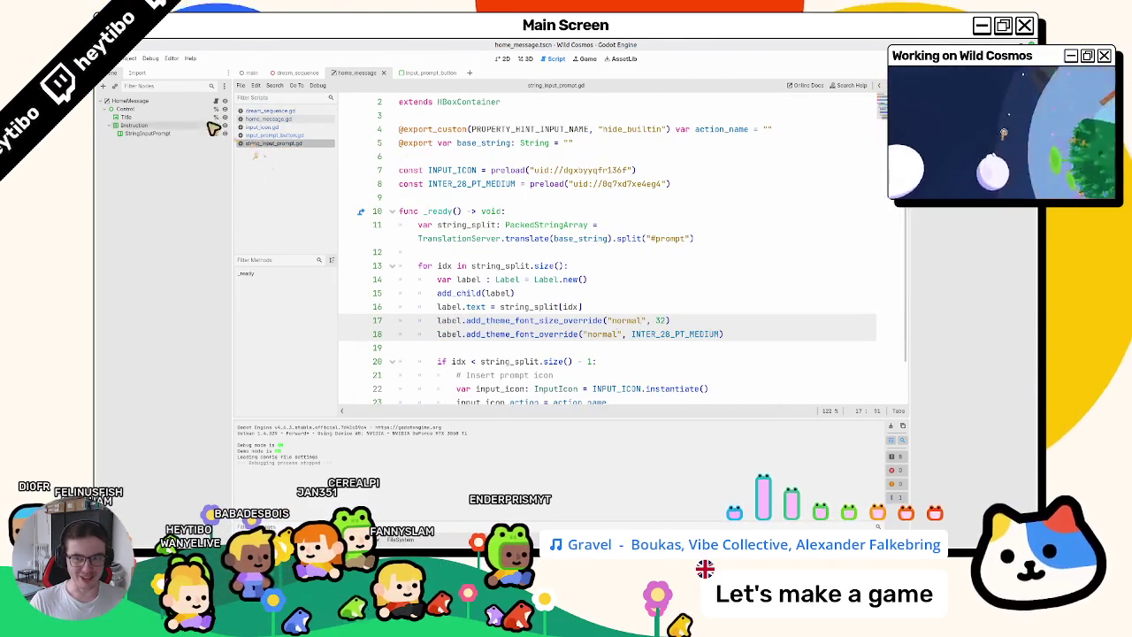
pyautogui.middleClick(292, 111)
pyautogui.middleClick(291, 111)
pyautogui.middleClick(292, 112)
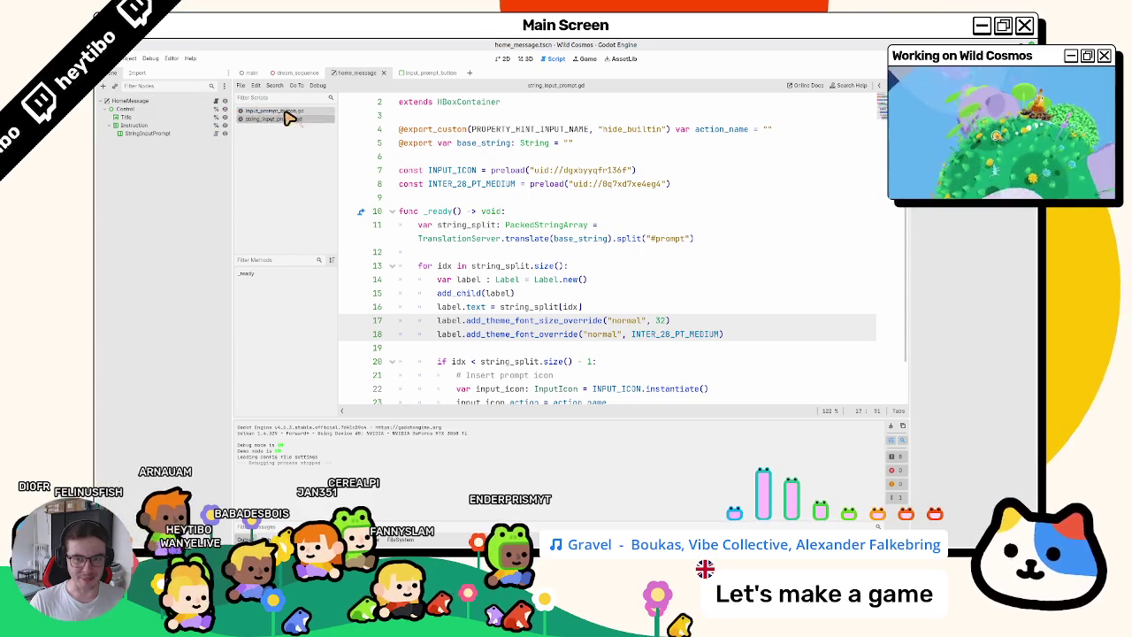
pyautogui.middleClick(292, 111)
# Look up add_theme_font_size_override in the Control docs and note its 'normal' example.
pyautogui.click(610, 265)
pyautogui.scroll(-2, 628, 361)
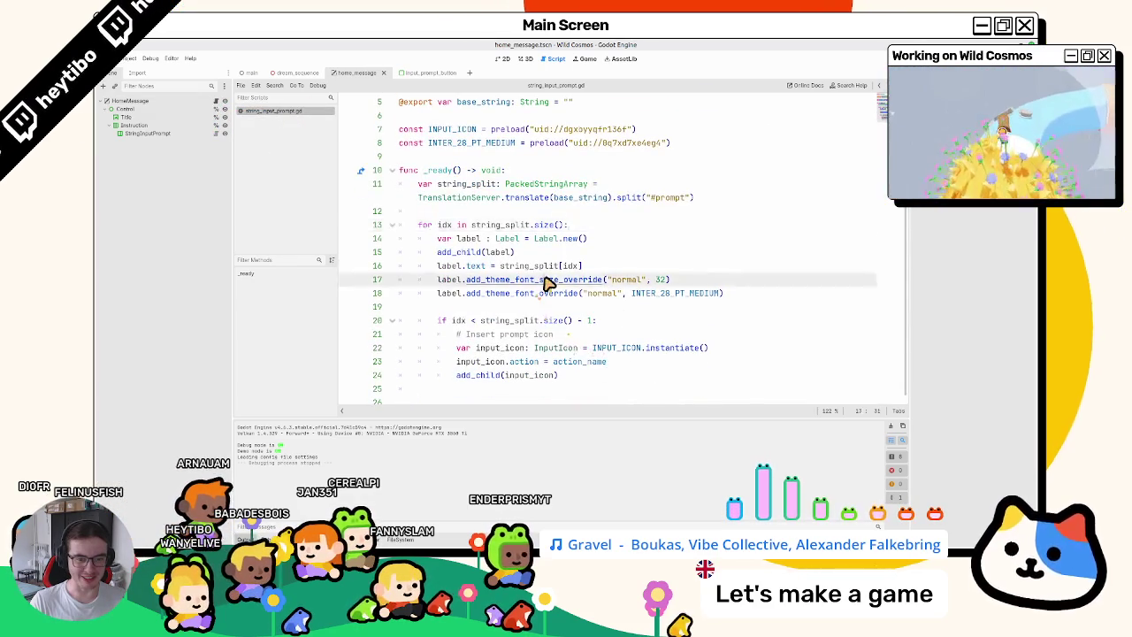
pyautogui.keyDown('ctrl'); pyautogui.click(543, 283); pyautogui.keyUp('ctrl')
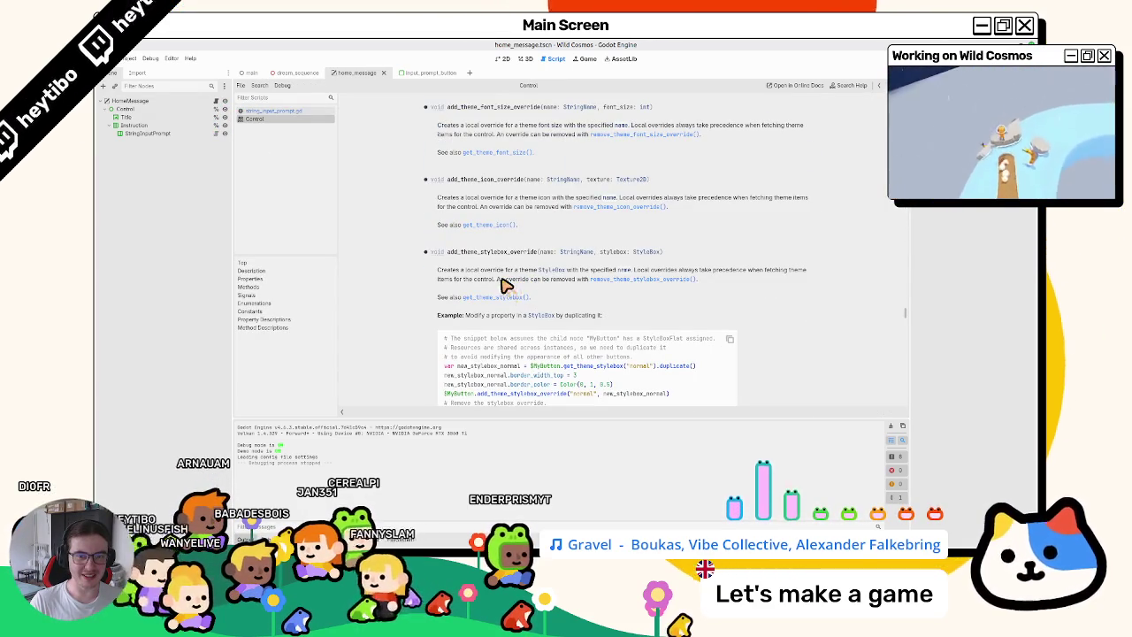
pyautogui.scroll(-3, 500, 285)
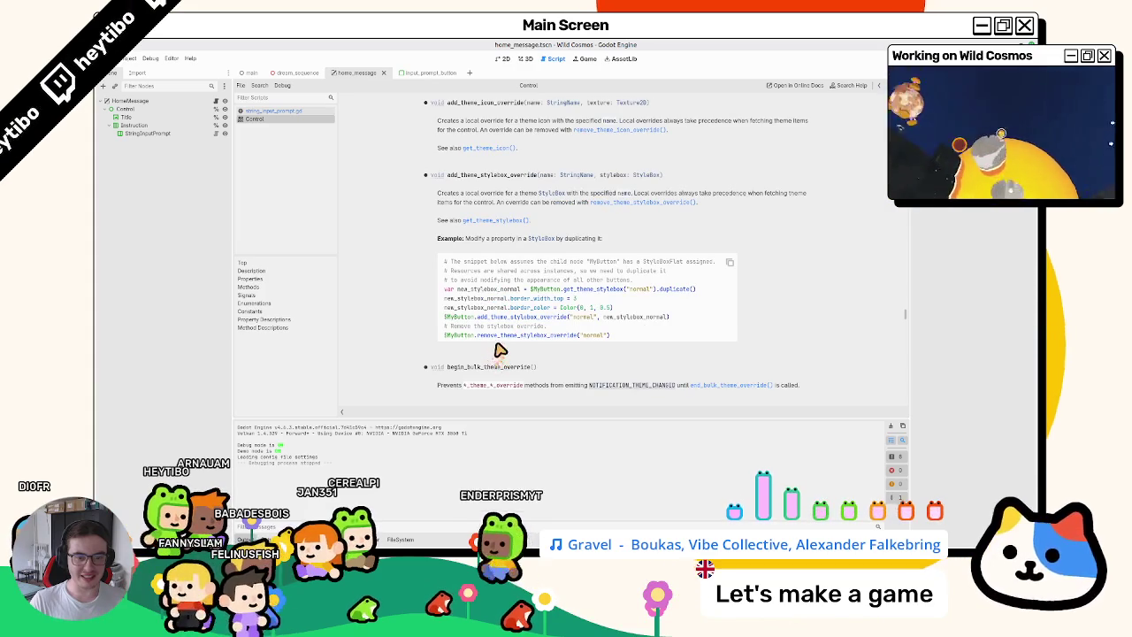
pyautogui.doubleClick(584, 316)
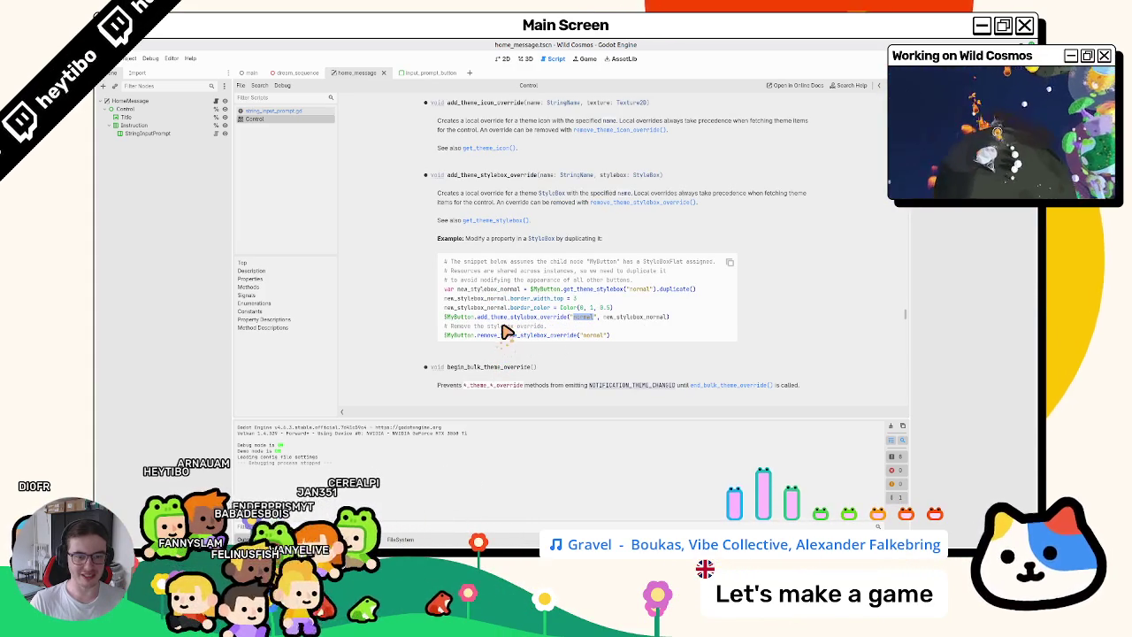
# Compare the 'normal' override names on lines 17–18 with the docs, ending back in the script.
pyautogui.click(276, 112)
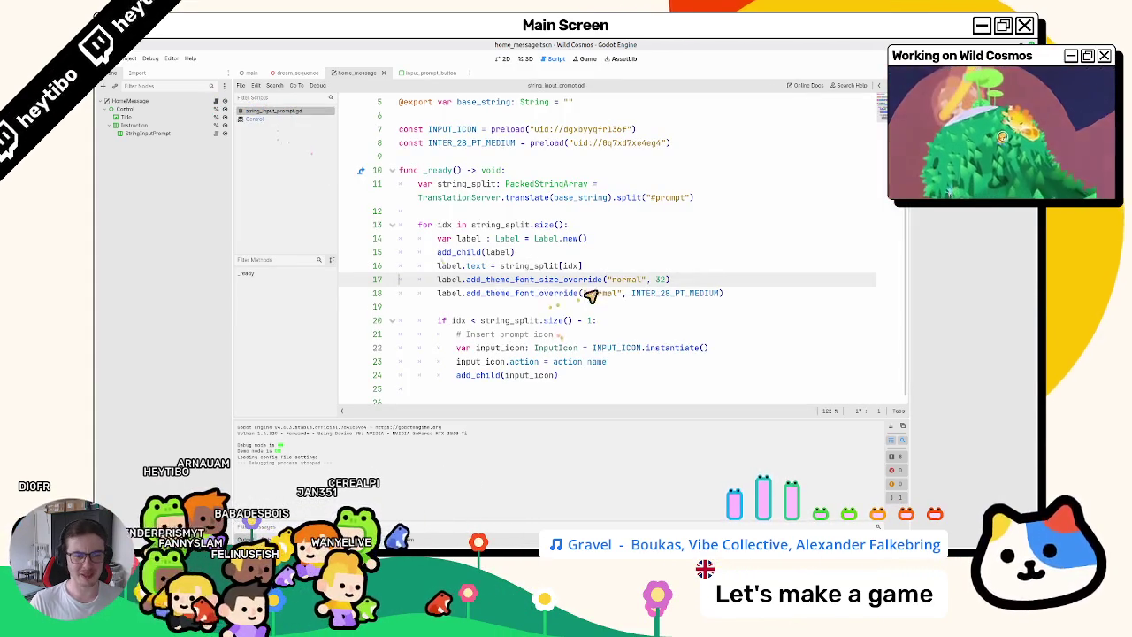
pyautogui.doubleClick(624, 279)
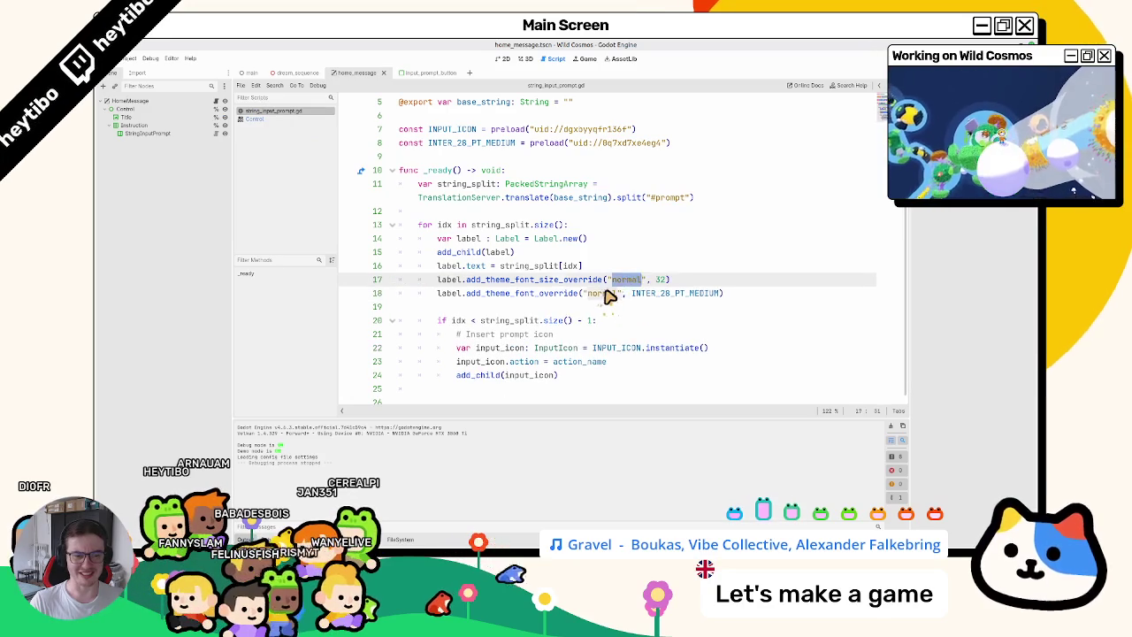
pyautogui.doubleClick(605, 293)
pyautogui.keyDown('ctrl'); pyautogui.click(473, 281); pyautogui.keyUp('ctrl')
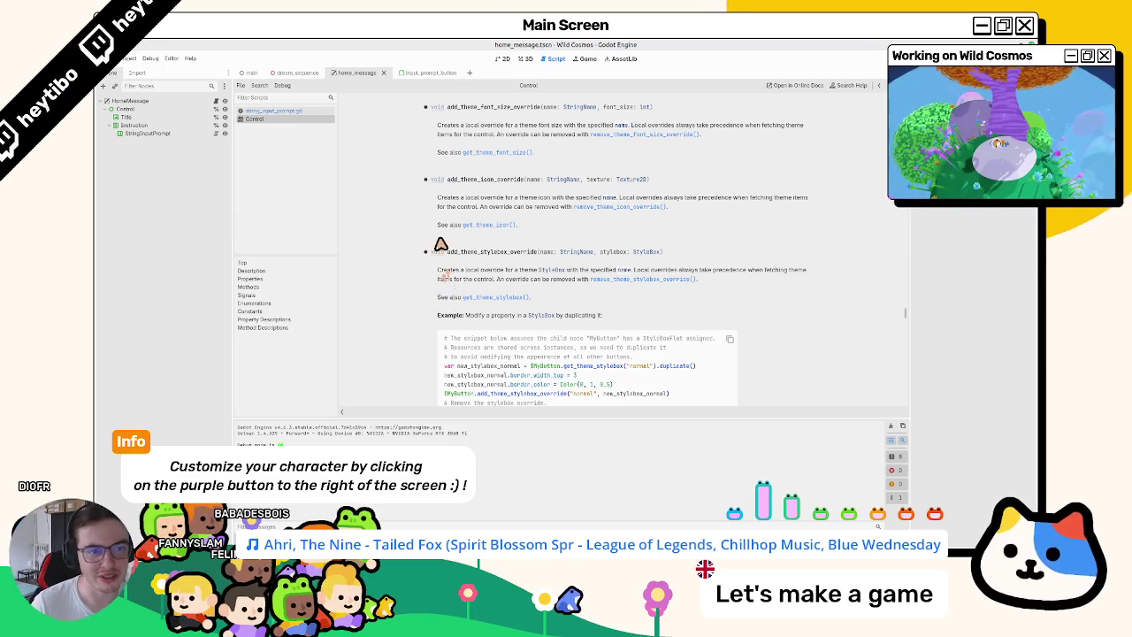
pyautogui.scroll(5, 430, 238)
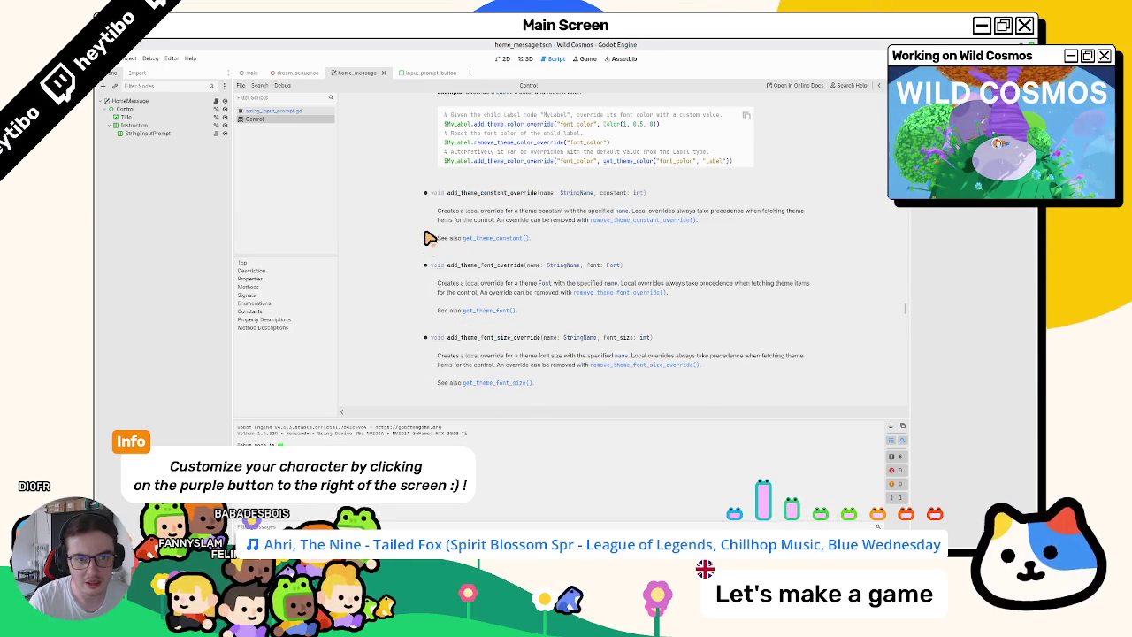
pyautogui.scroll(2, 430, 238)
pyautogui.click(285, 111)
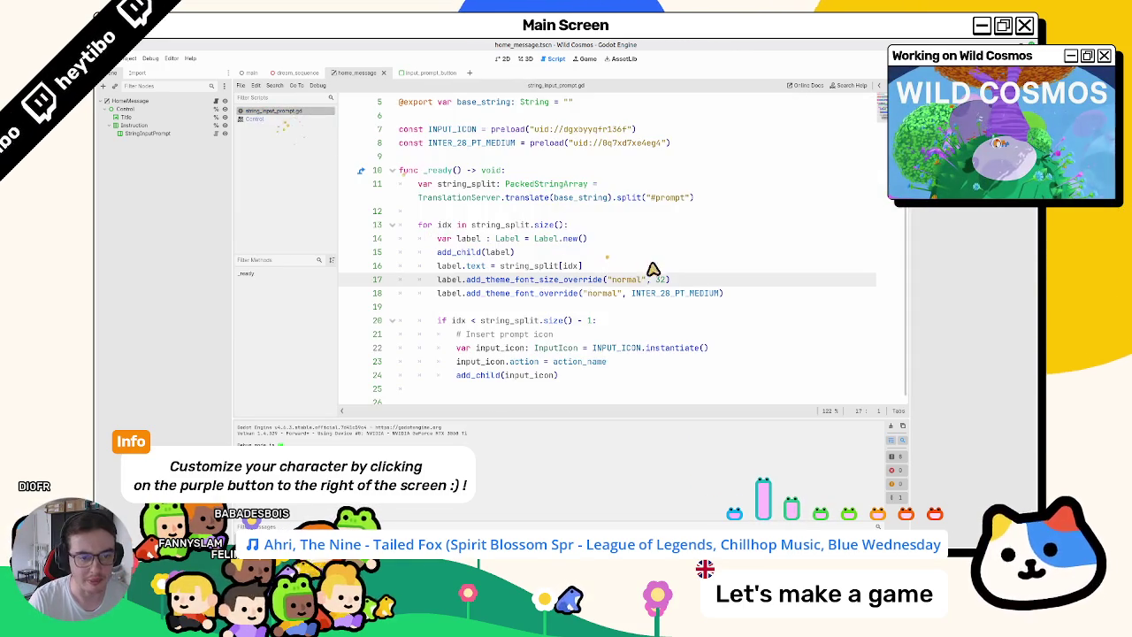
# Rename the override name on line 17 to 'font'.
pyautogui.doubleClick(632, 280)
pyautogui.press('BackSpace')
pyautogui.write('font')
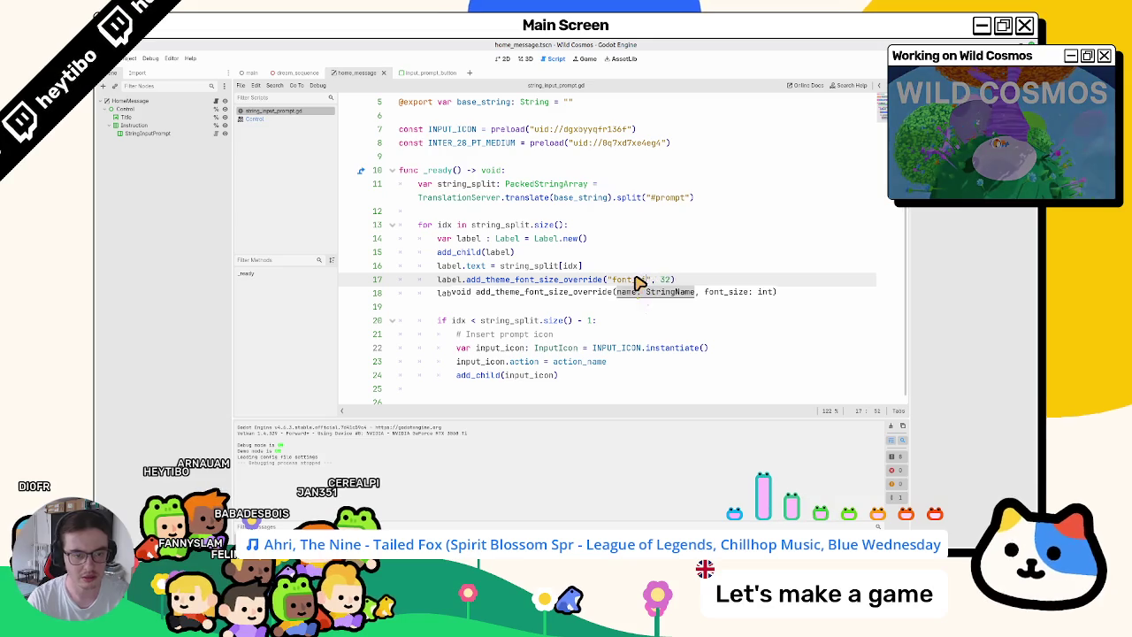
# Run the game to test the font size and title-screen prompt, then close the game window.
pyautogui.press('F6')
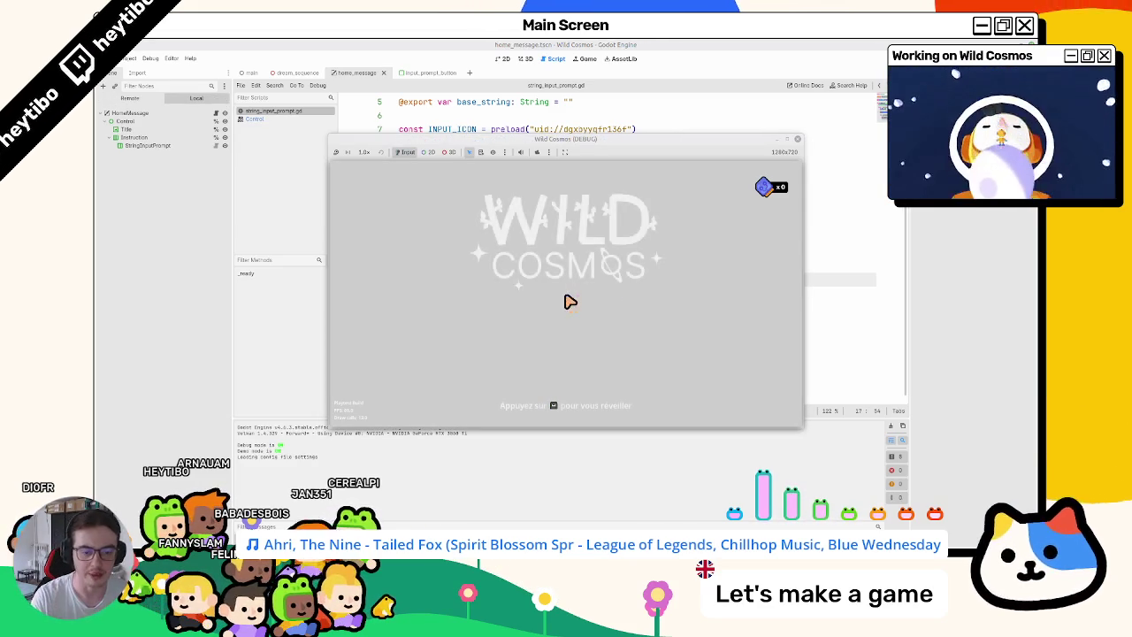
pyautogui.click(661, 67)
pyautogui.doubleClick(601, 294)
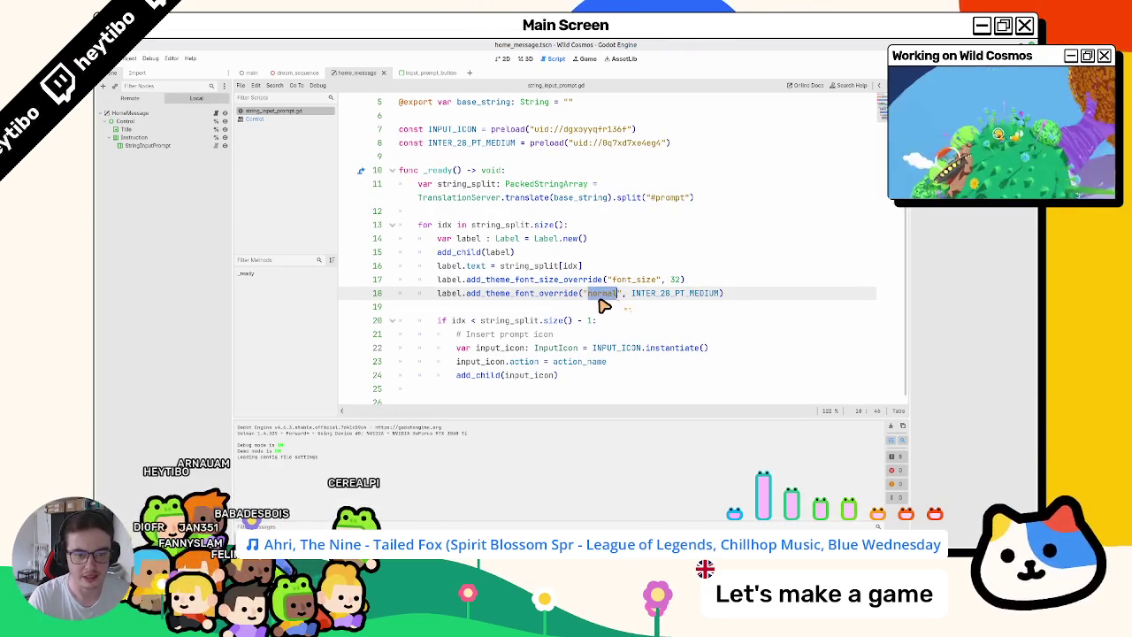
pyautogui.write('font')
pyautogui.press('F8')
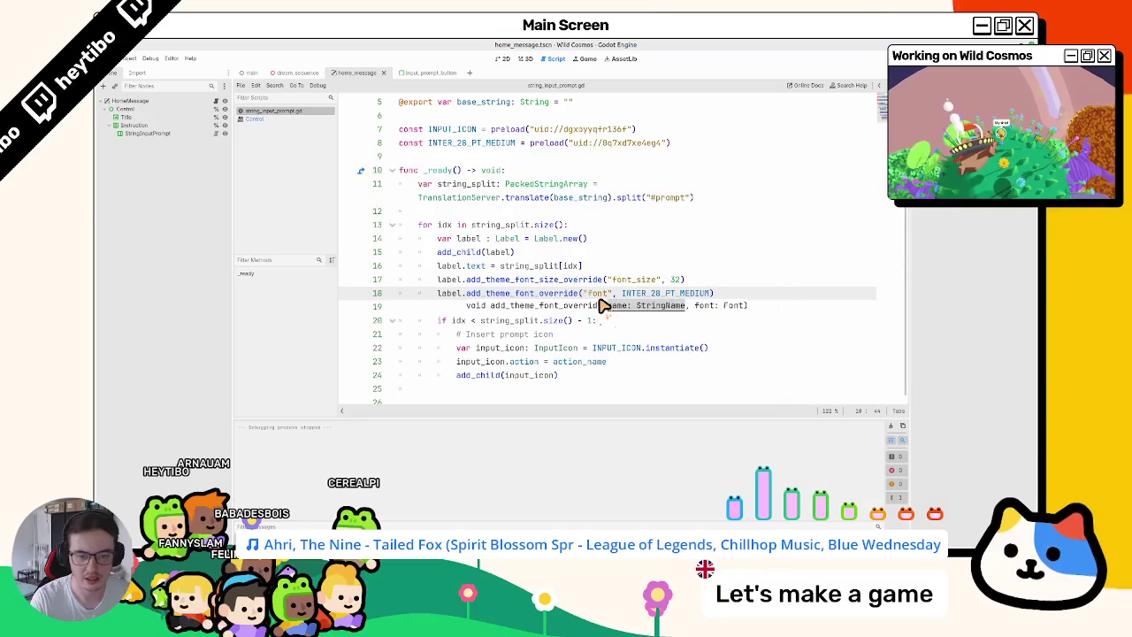
pyautogui.press('F5')
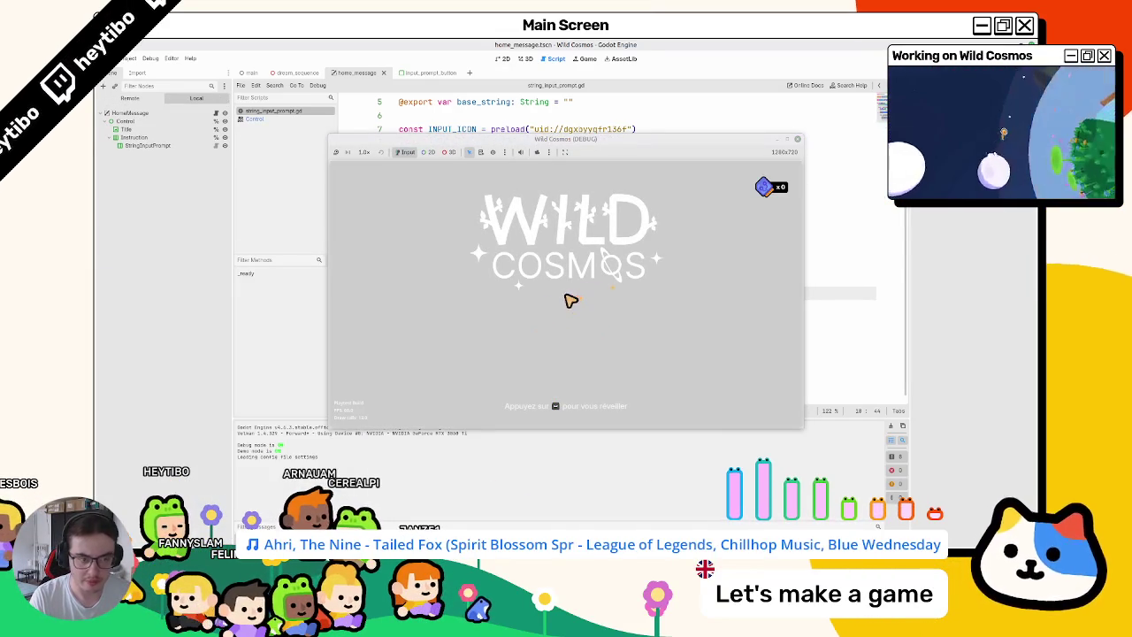
pyautogui.click(780, 139)
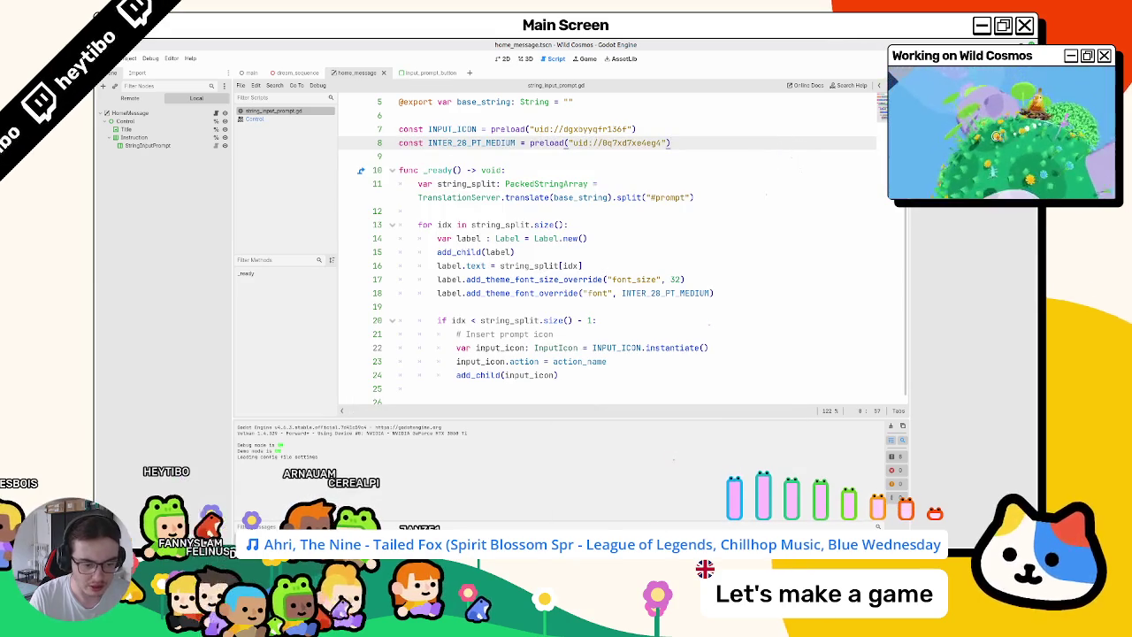
# Run the game once more, enlarge its window, then stop it.
pyautogui.press('F5')
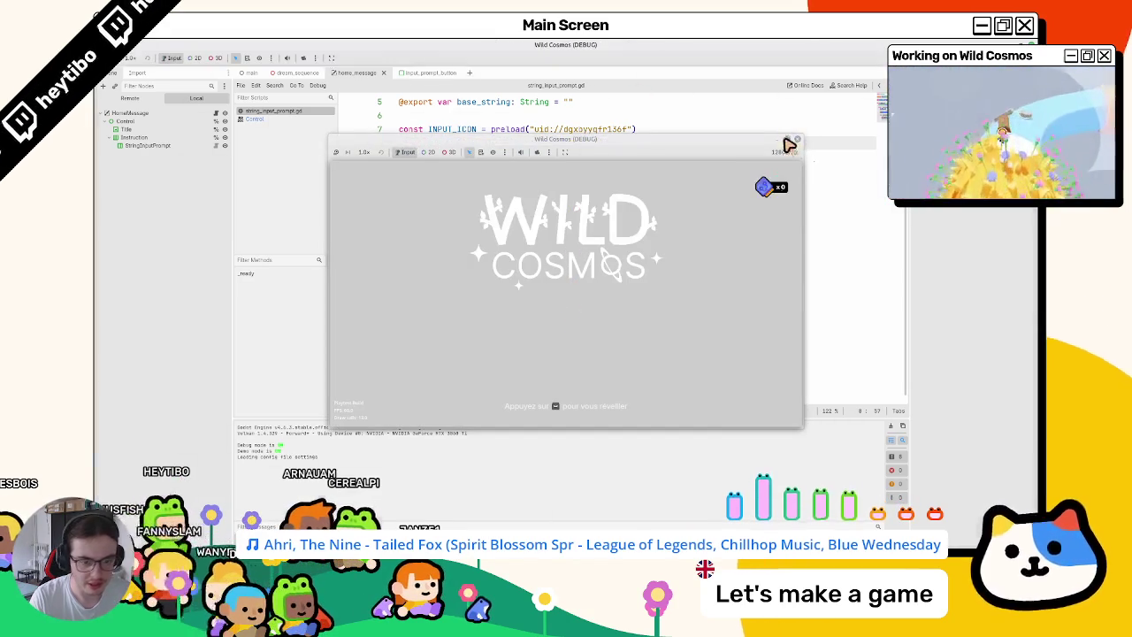
pyautogui.click(790, 142)
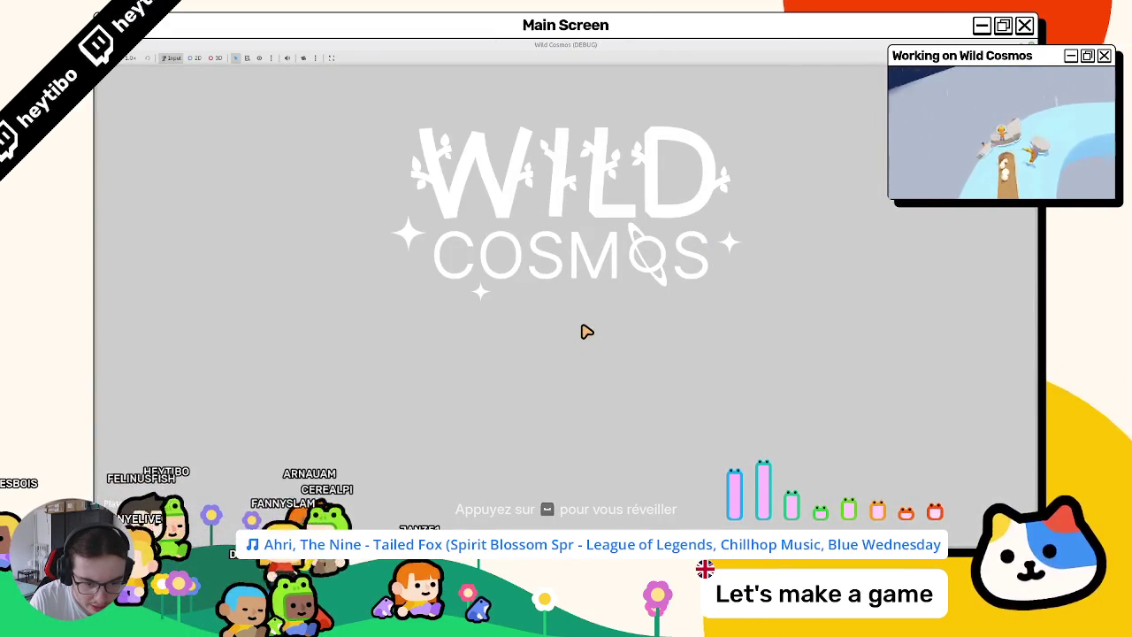
pyautogui.press('F8')
# Open string_input_prompt.gd from the StringInputPrompt node and close home_message.gd and the other extra scripts.
pyautogui.click(525, 60)
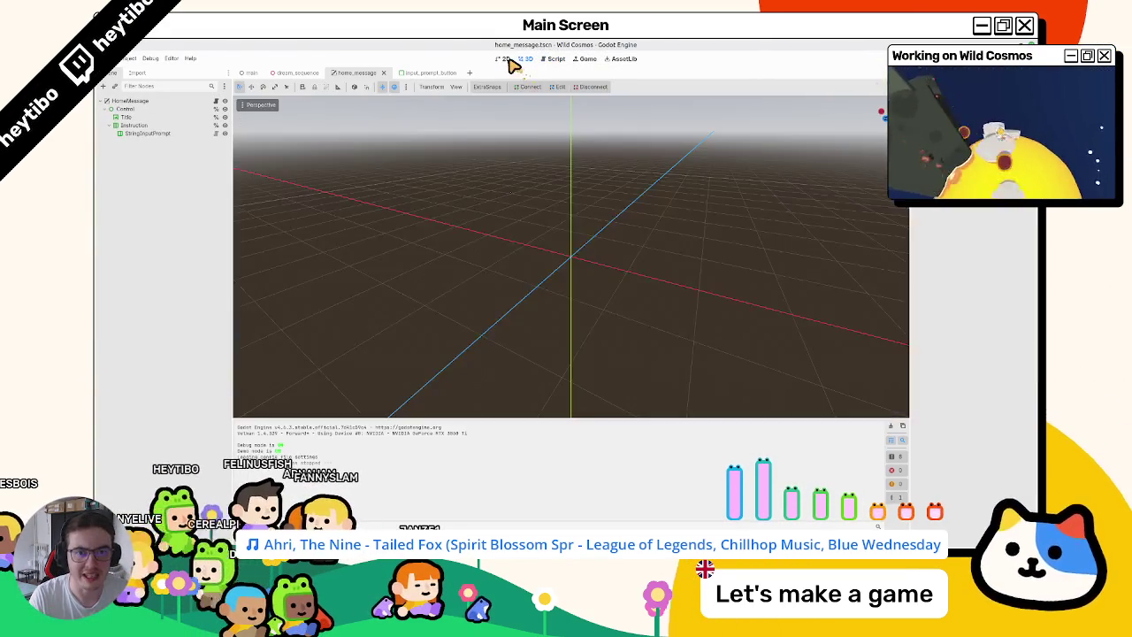
pyautogui.click(506, 60)
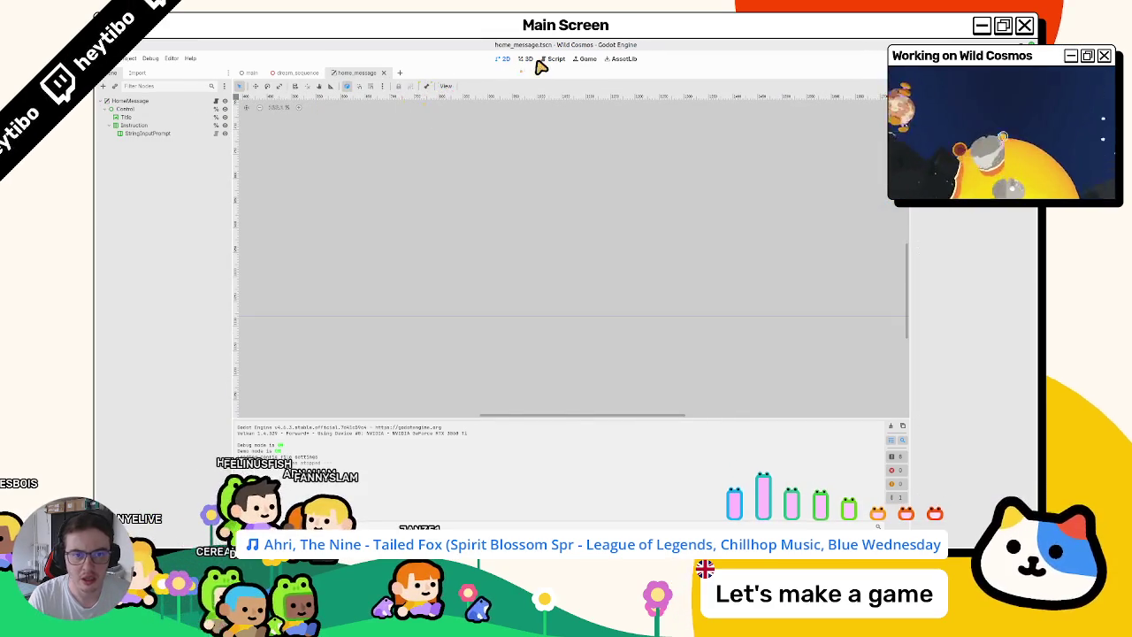
pyautogui.click(549, 58)
pyautogui.click(148, 133)
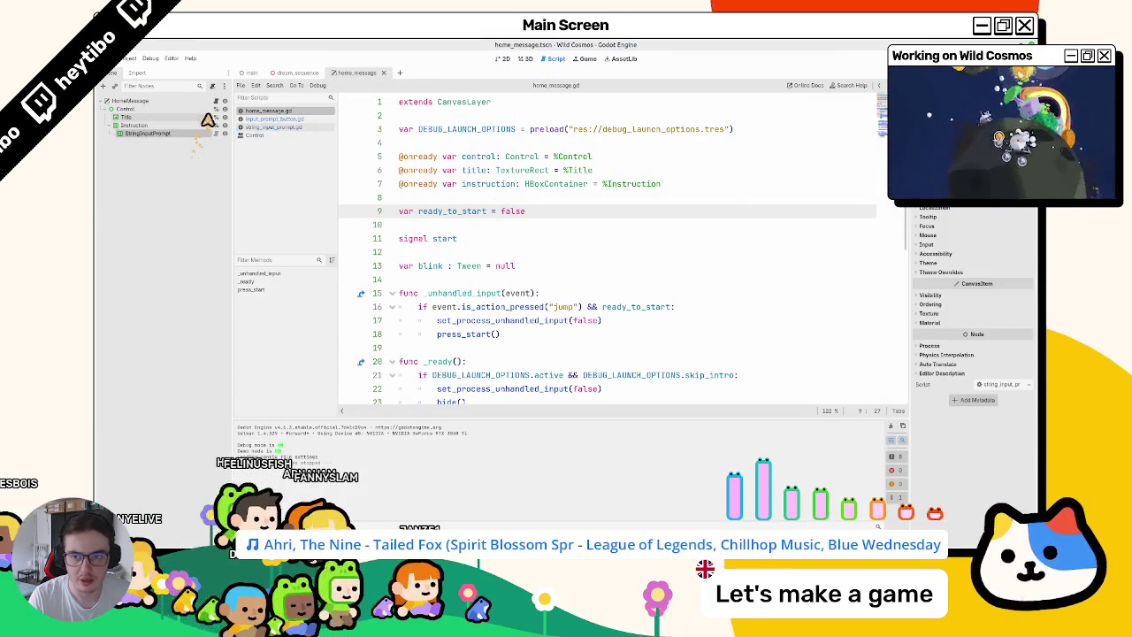
pyautogui.scroll(-5, 427, 257)
pyautogui.click(223, 132)
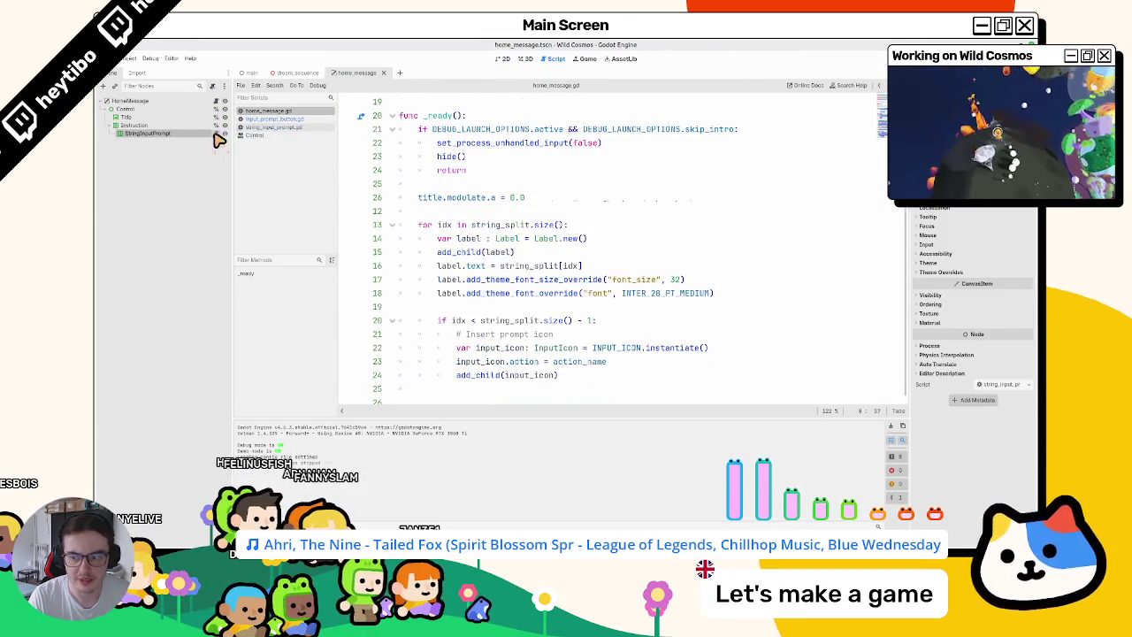
pyautogui.middleClick(253, 111)
pyautogui.middleClick(245, 112)
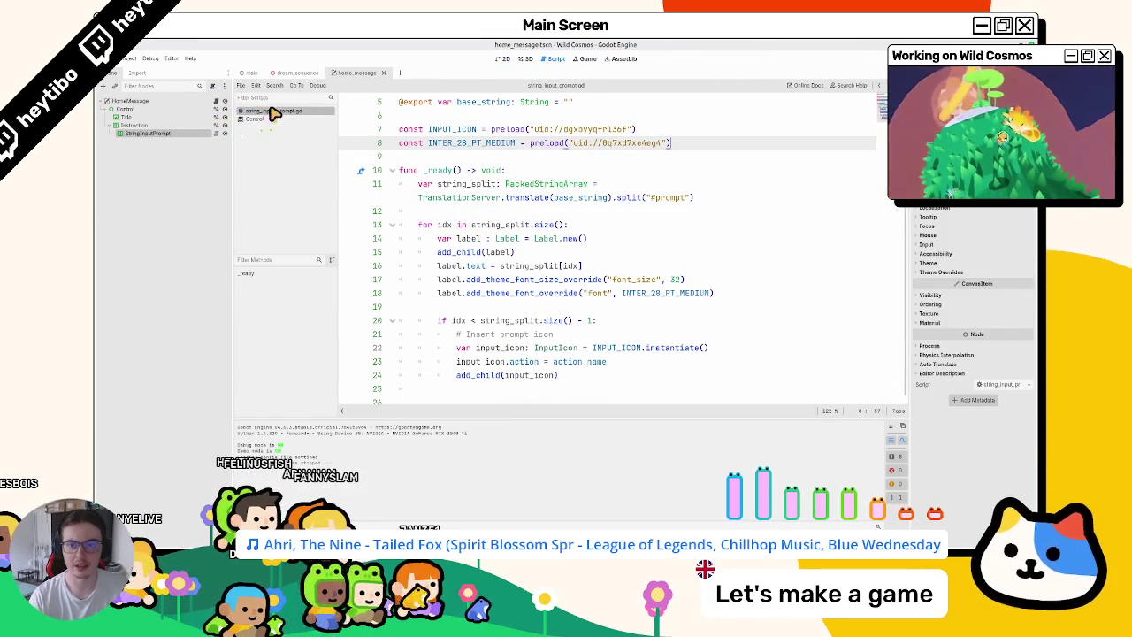
pyautogui.middleClick(245, 112)
pyautogui.click(563, 308)
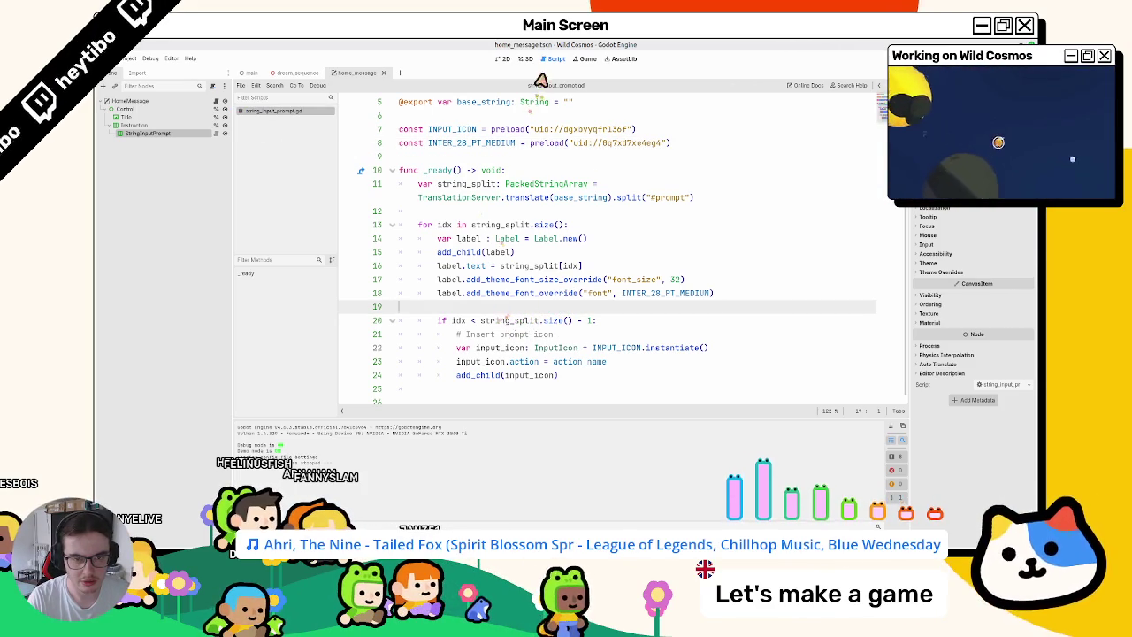
# Check the container alignment options in the 2D view.
pyautogui.click(504, 60)
pyautogui.click(465, 87)
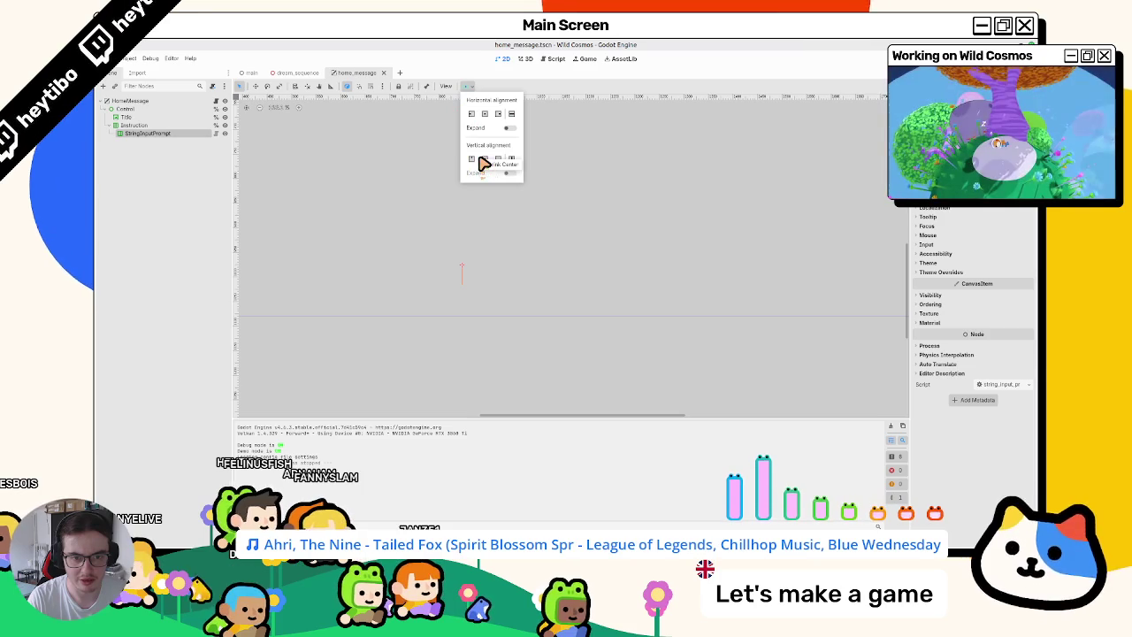
pyautogui.click(556, 60)
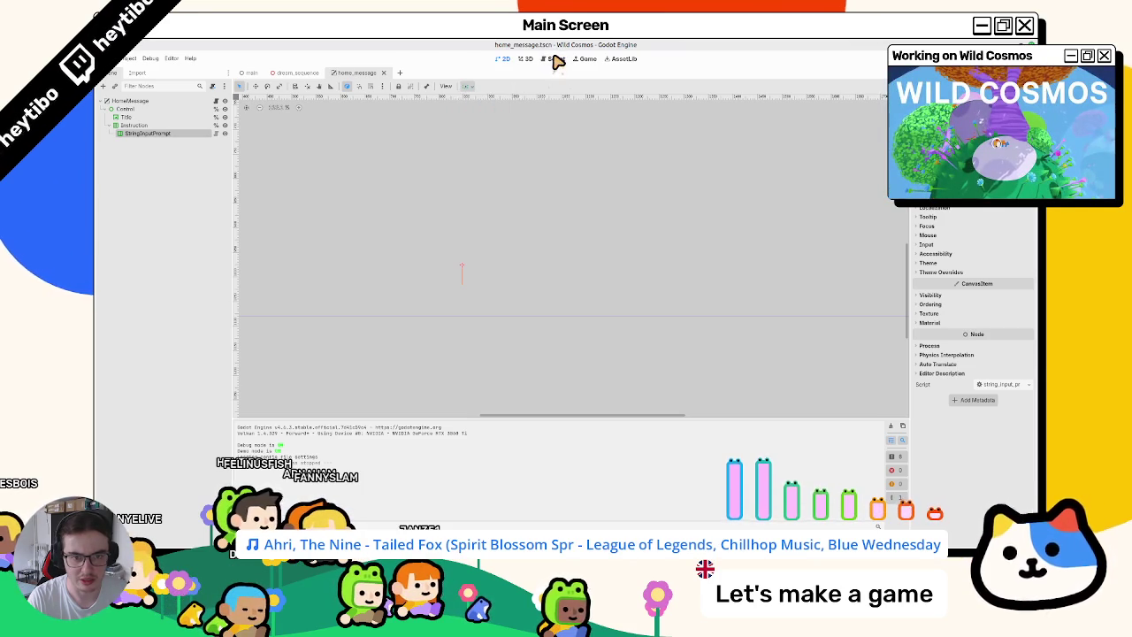
pyautogui.click(556, 60)
# Add label.vertical_alignment = VERTICAL_ALIGNMENT_CENTER on line 19.
pyautogui.doubleClick(451, 293)
pyautogui.click(477, 307)
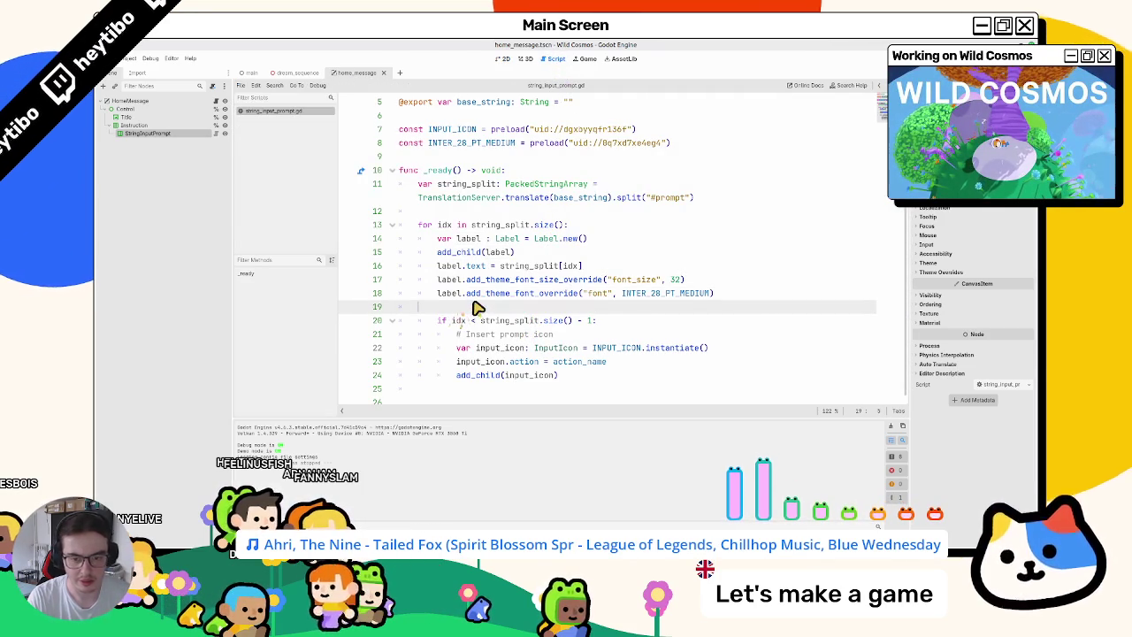
pyautogui.write('label.vertic')
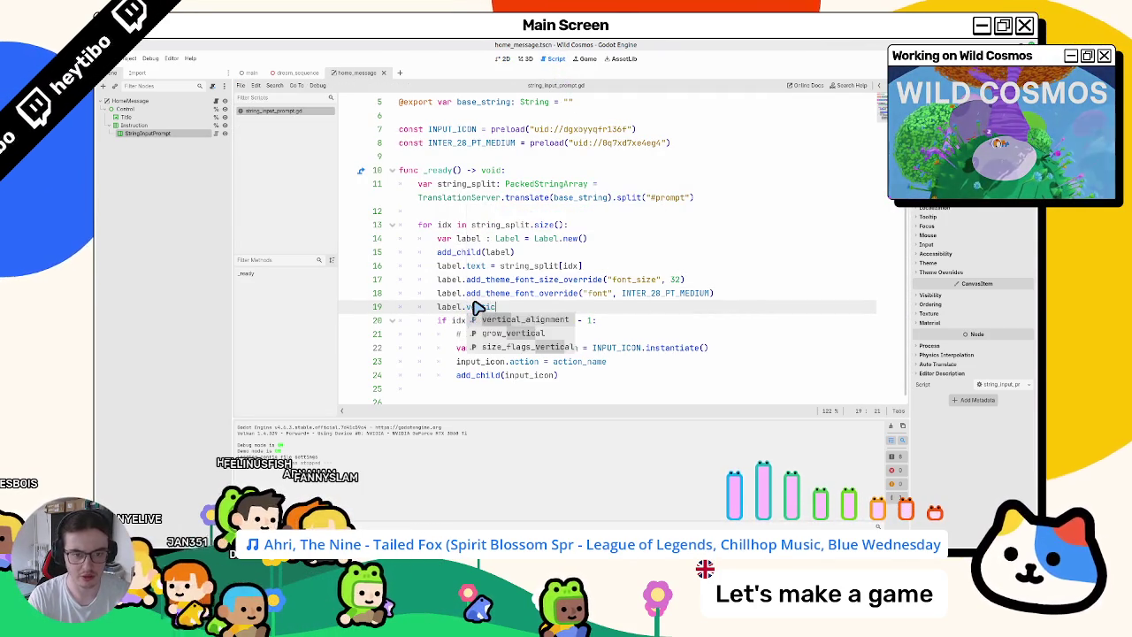
pyautogui.press('Return')
pyautogui.write('sh')
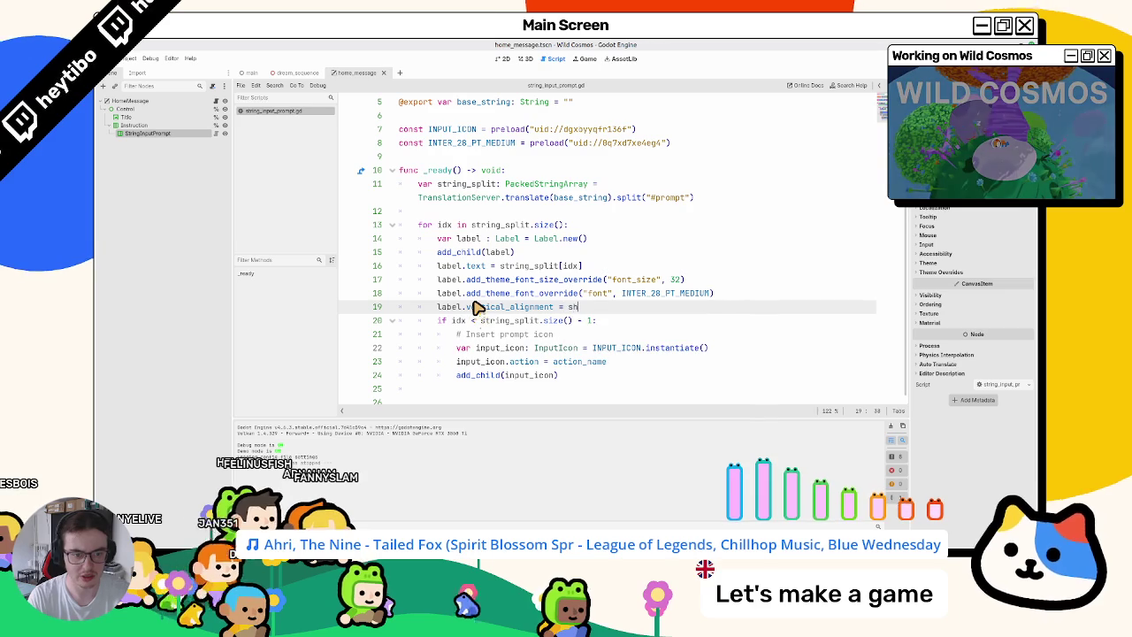
pyautogui.hotkey('ctrl', 'space')
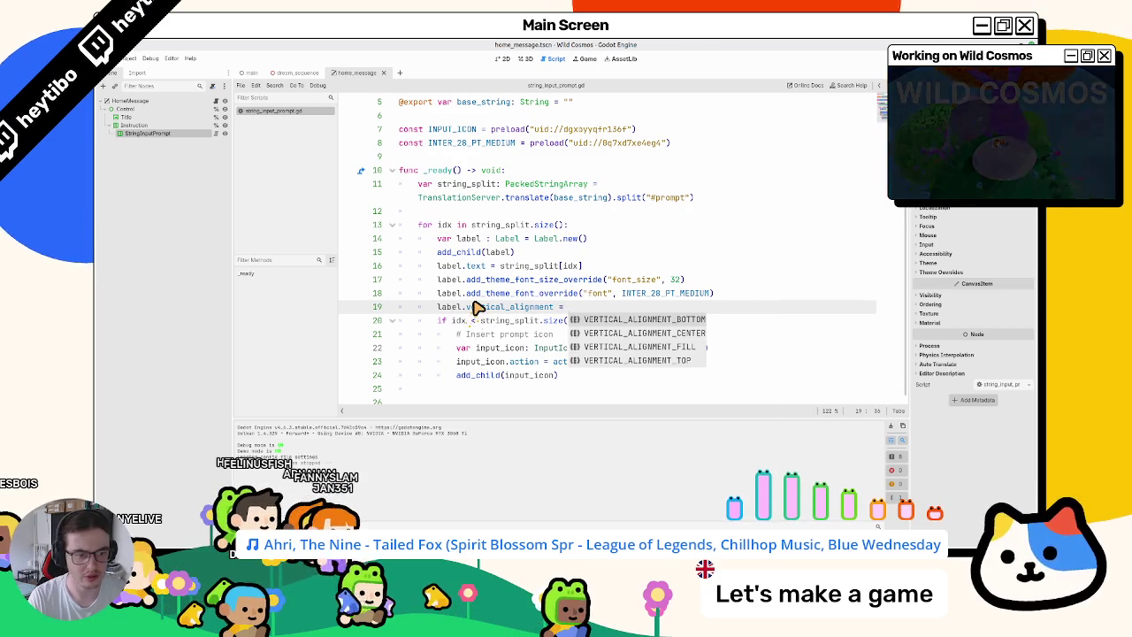
pyautogui.press('Down')
pyautogui.press('Down')
pyautogui.press('Down')
pyautogui.press('Down')
pyautogui.press('Return')
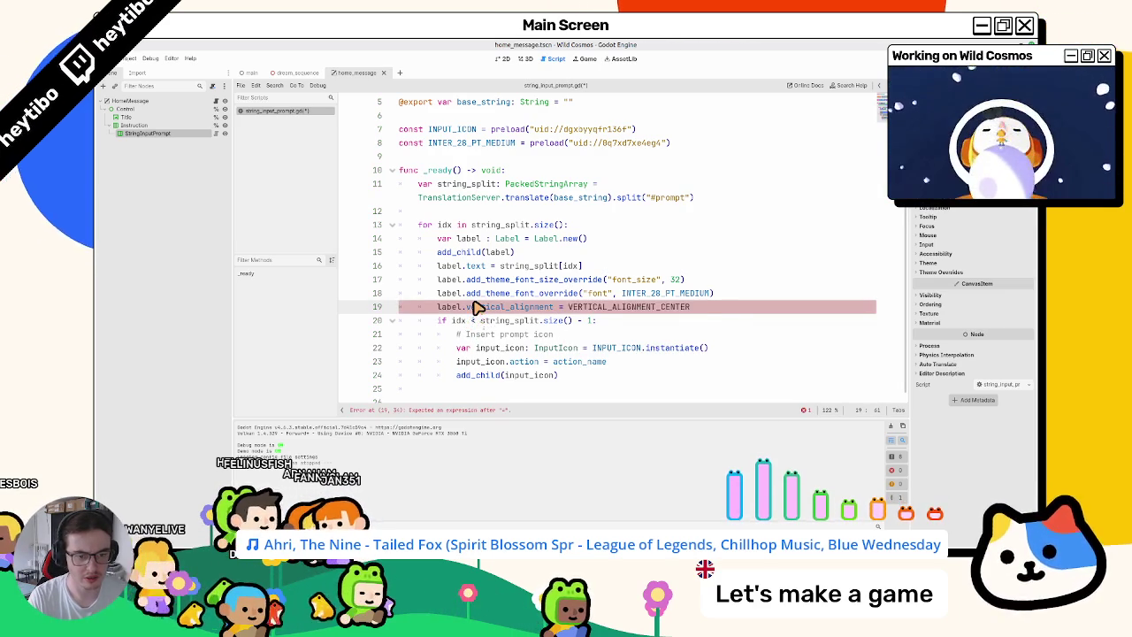
# Add the same vertical_alignment line for input_icon after add_child(input_icon), then run the game.
pyautogui.hotkey('ctrl', 'shift', 'd')
pyautogui.hotkey('shift', 'Home')
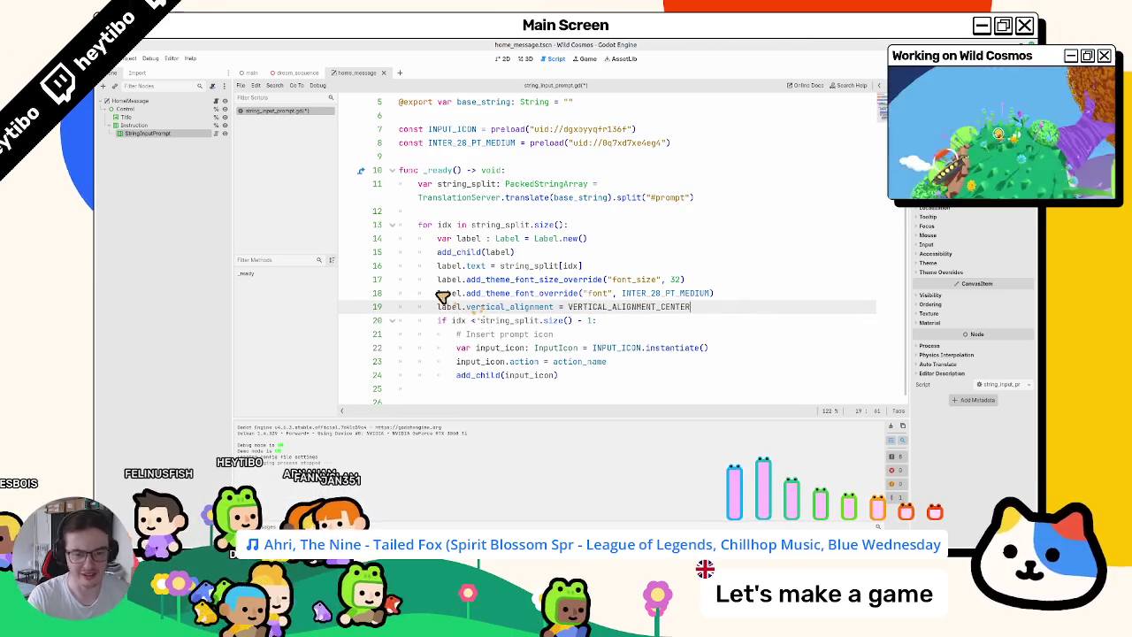
pyautogui.press('BackSpace')
pyautogui.scroll(-1, 521, 354)
pyautogui.click(573, 377)
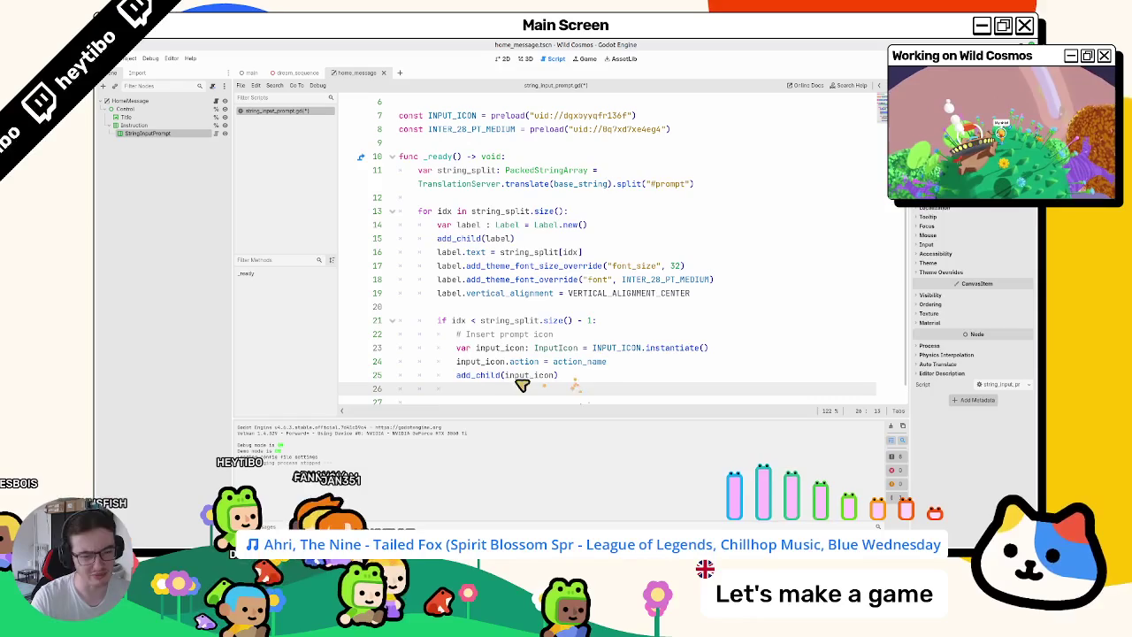
pyautogui.press('Down')
pyautogui.write('label.vertical_alignment = VERTICAL_ALIGNMENT_CENTER')
pyautogui.doubleClick(482, 362)
pyautogui.hotkey('ctrl', 'c')
pyautogui.doubleClick(448, 389)
pyautogui.hotkey('ctrl', 'v')
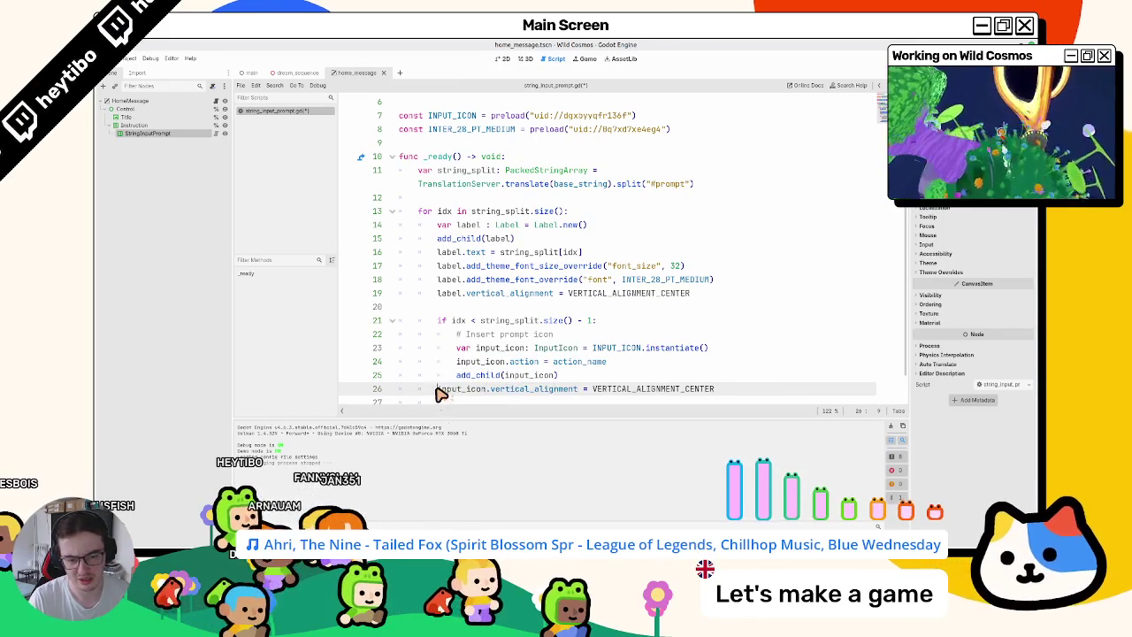
pyautogui.press('Home')
pyautogui.press('Tab')
pyautogui.press('End')
pyautogui.press('Return')
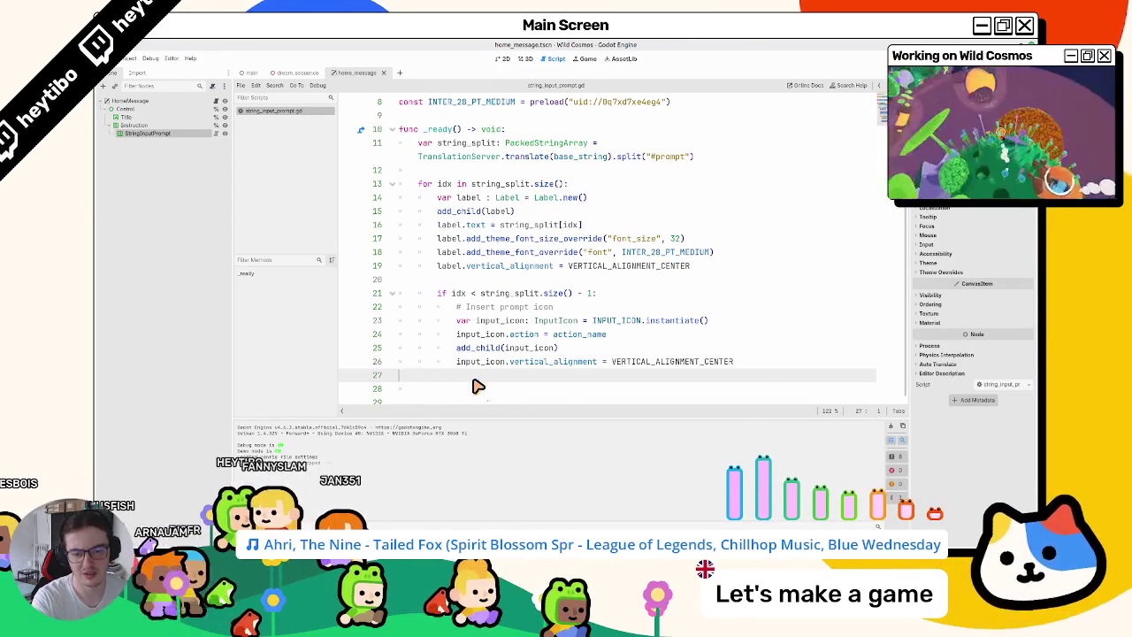
pyautogui.press('Delete')
pyautogui.press('F5')
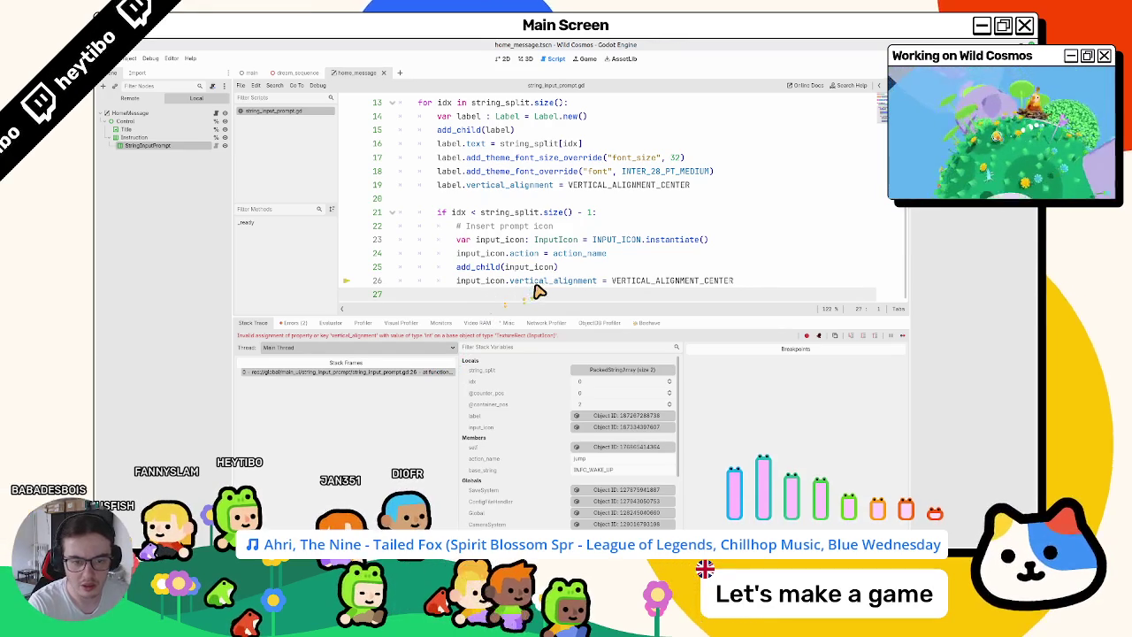
# Replace line 26 with input_icon.size_flags_vertical = Control.SIZE_SHRINK_CENTER and rerun the game.
pyautogui.doubleClick(497, 281)
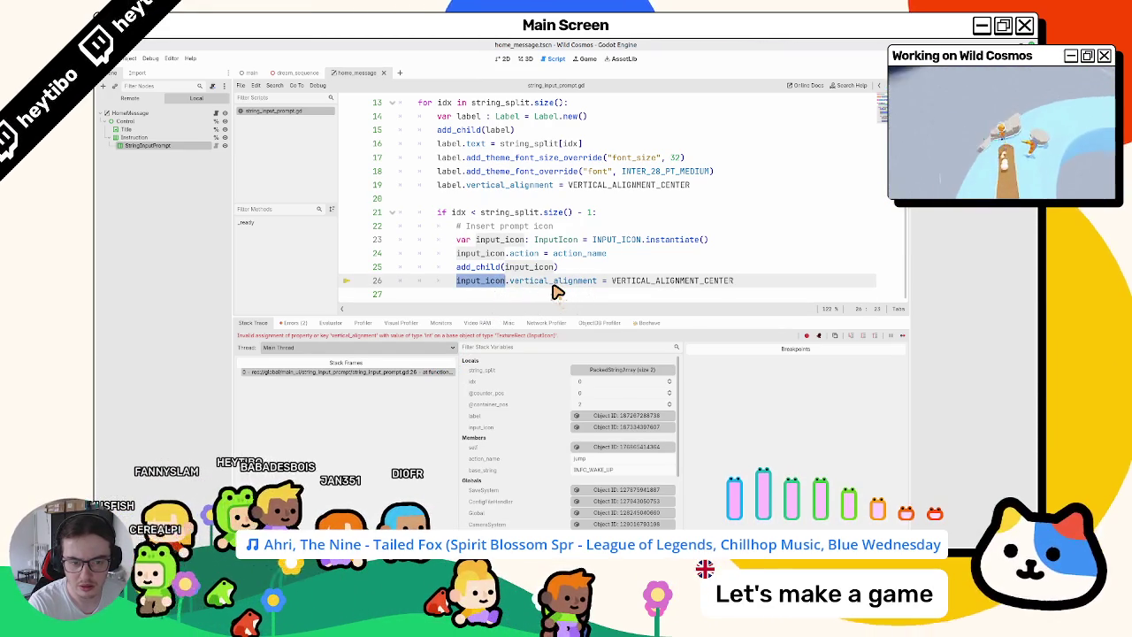
pyautogui.doubleClick(644, 281)
pyautogui.click(510, 281)
pyautogui.hotkey('shift', 'End')
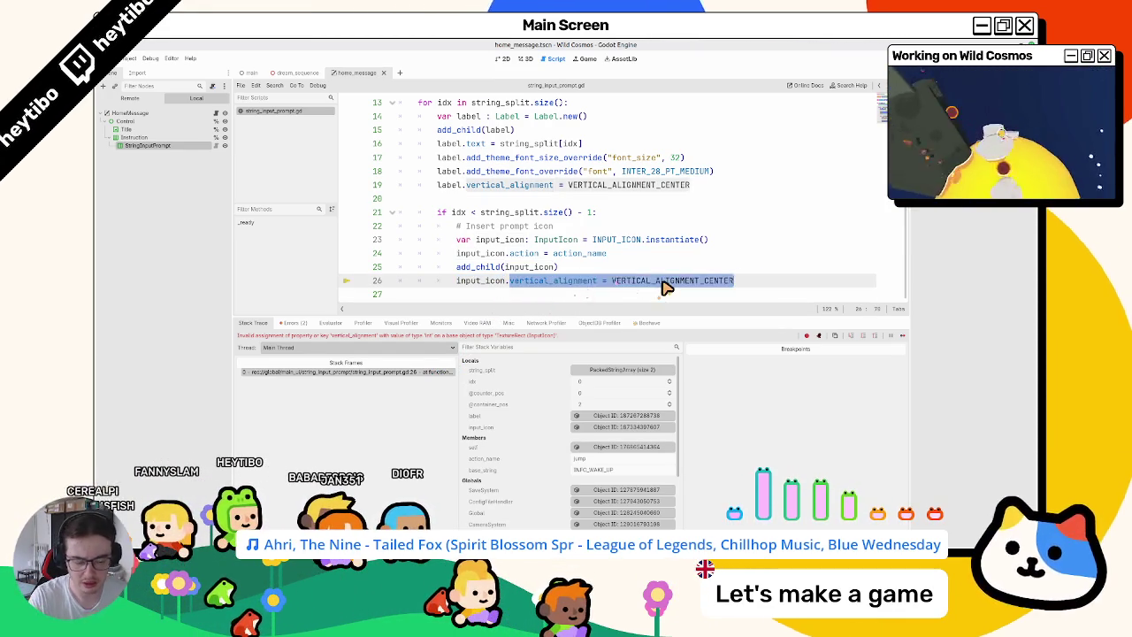
pyautogui.write('vertical')
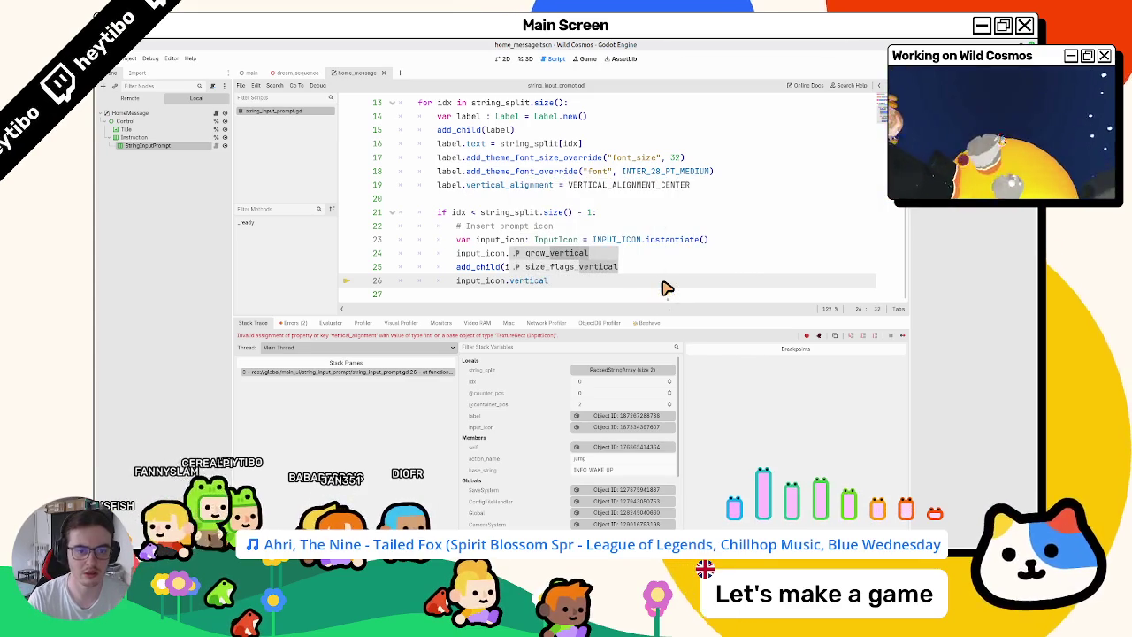
pyautogui.press('Down')
pyautogui.press('Return')
pyautogui.write('=')
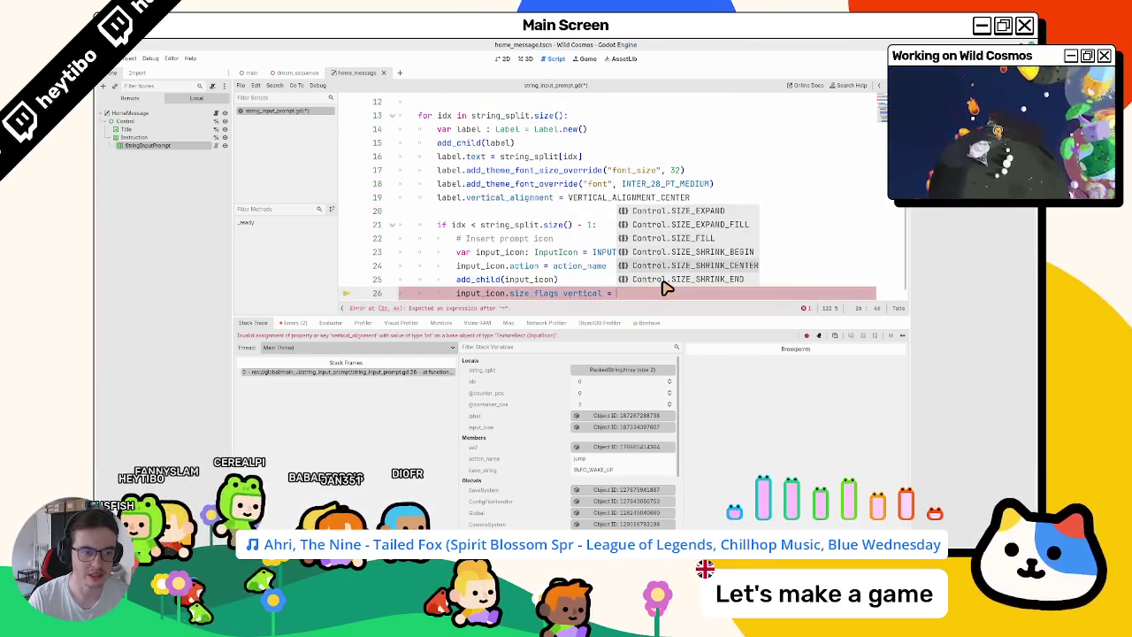
pyautogui.press('Down')
pyautogui.press('Down')
pyautogui.press('Down')
pyautogui.press('Return')
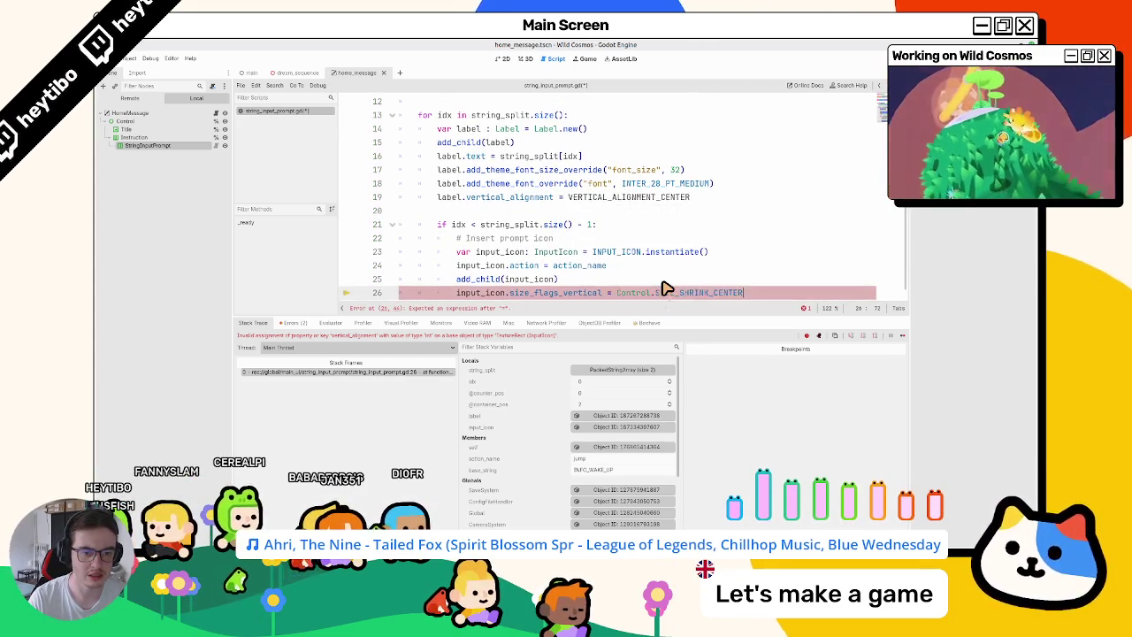
pyautogui.press('F6')
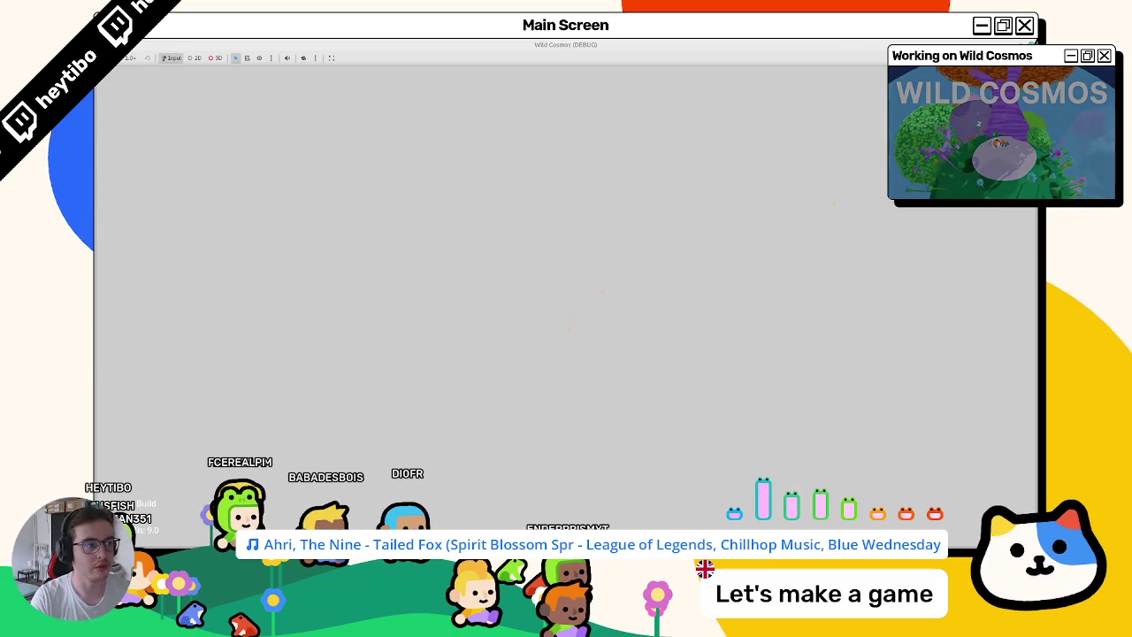
# Close the game and open primordial_soup.tscn from the quick-open scene picker.
pyautogui.hotkey('ctrl', 'shift', 'o')
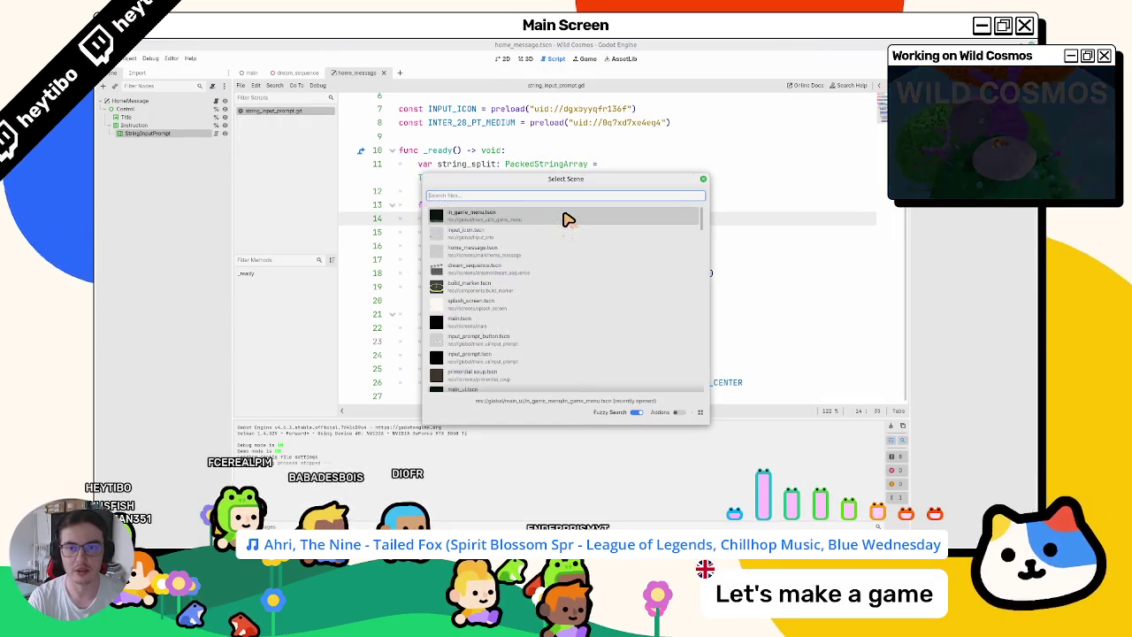
pyautogui.press('Down')
pyautogui.press('Down')
pyautogui.press('Down')
pyautogui.press('Return')
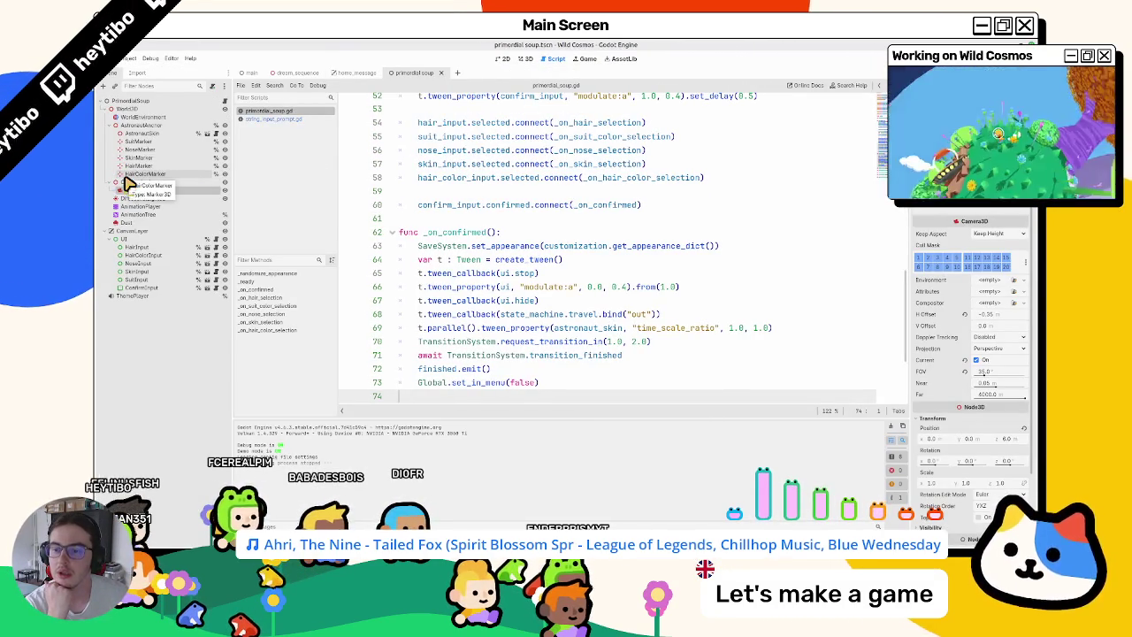
# Give the confirm_input scene's InputIcon a different input action, then run the game.
pyautogui.click(128, 288)
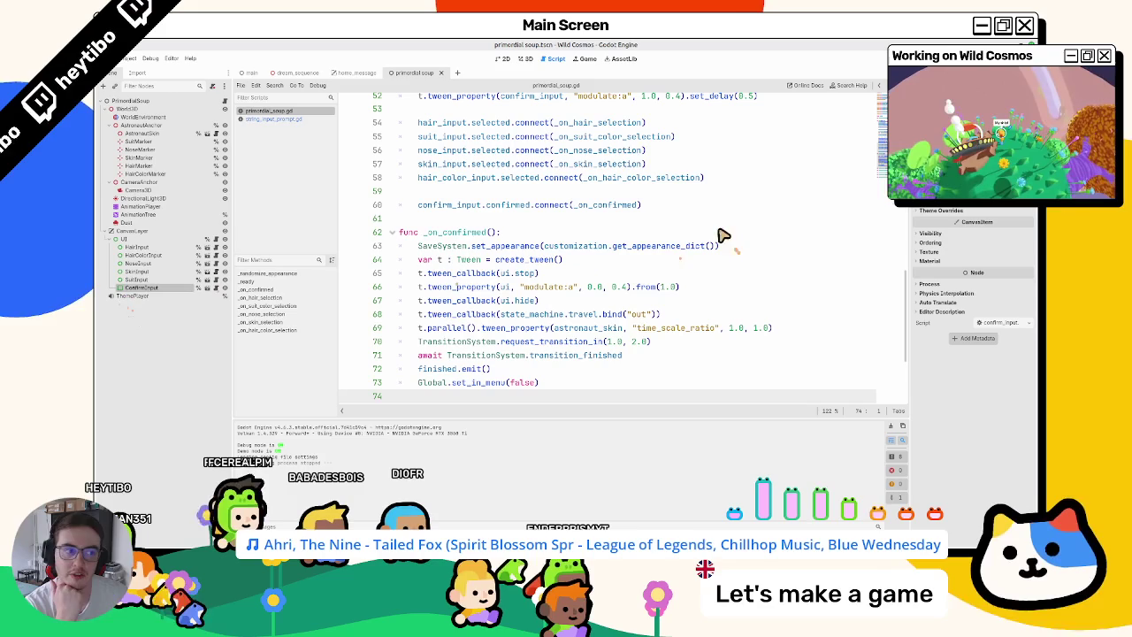
pyautogui.click(522, 60)
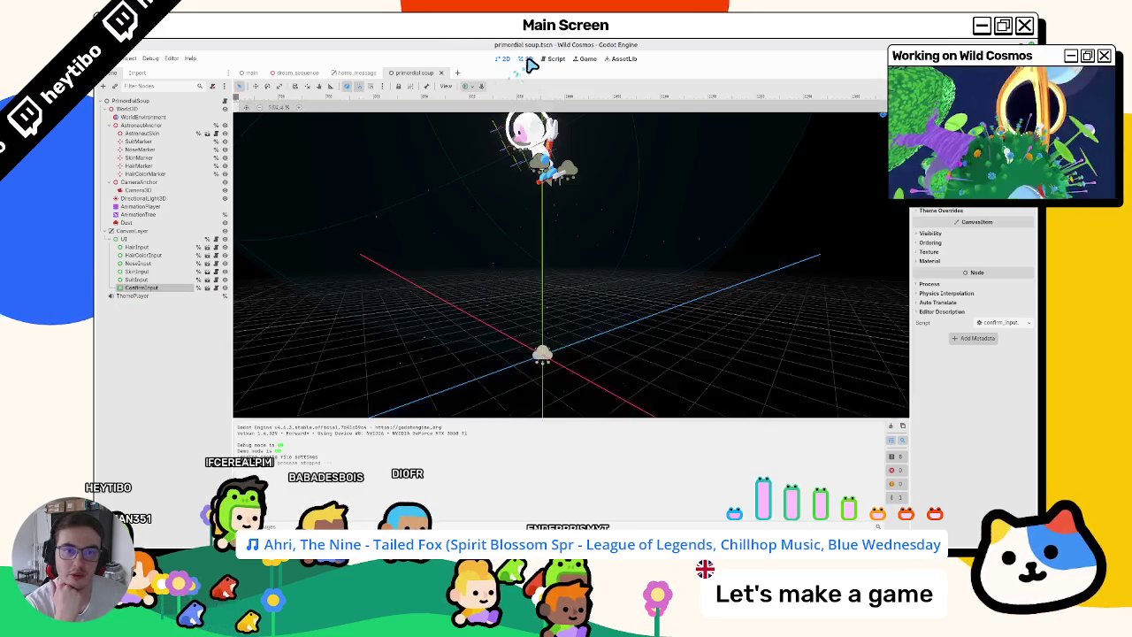
pyautogui.click(217, 288)
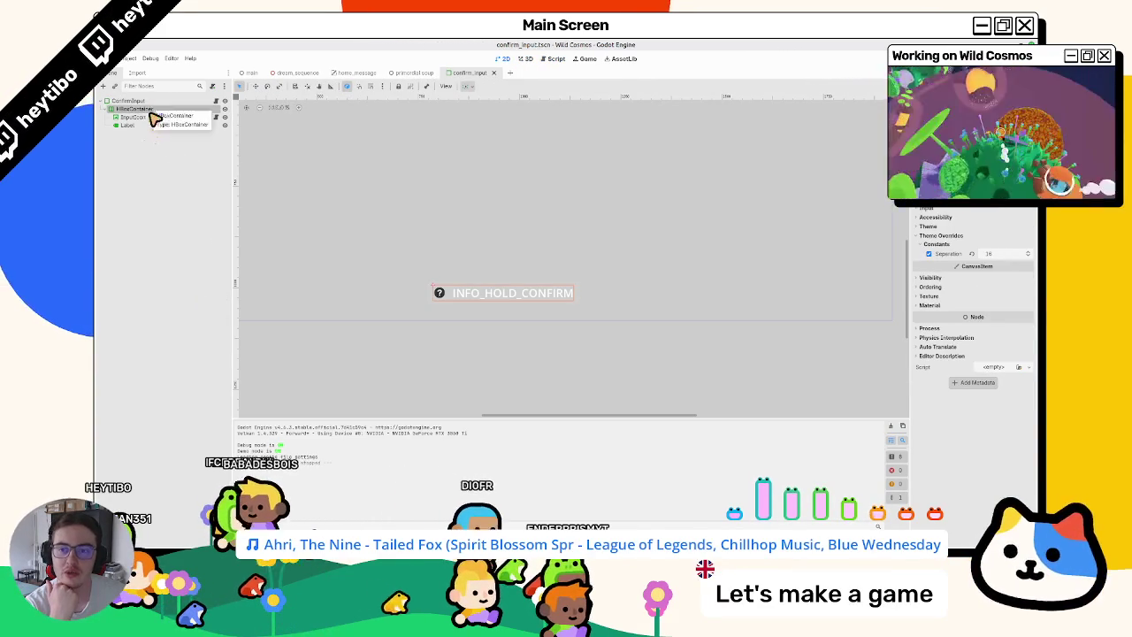
pyautogui.click(150, 118)
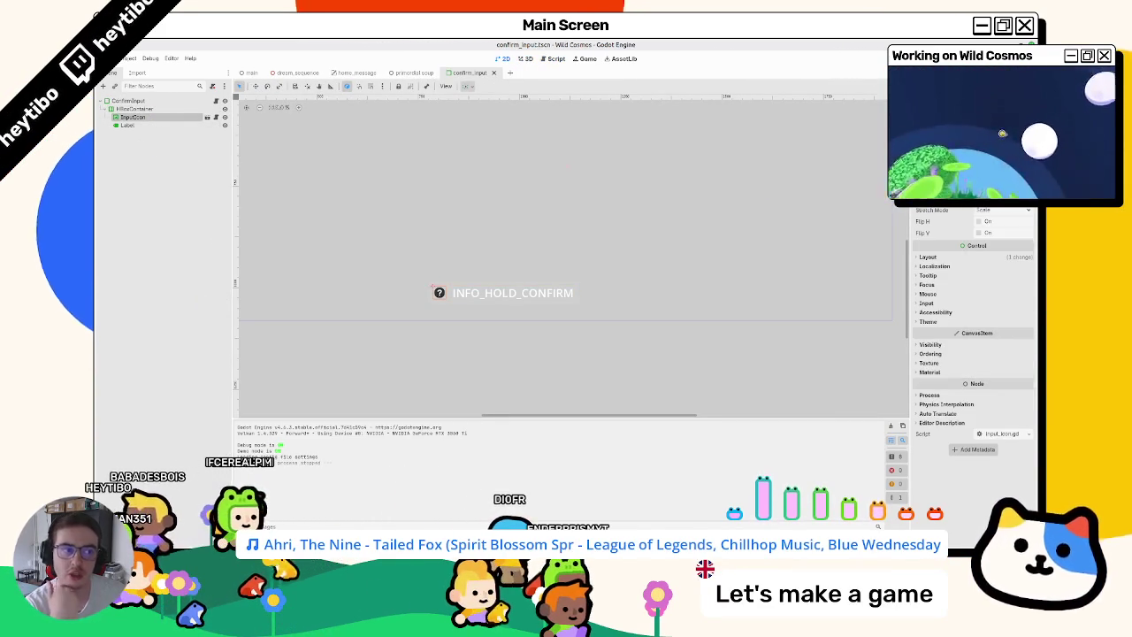
pyautogui.click(1002, 177)
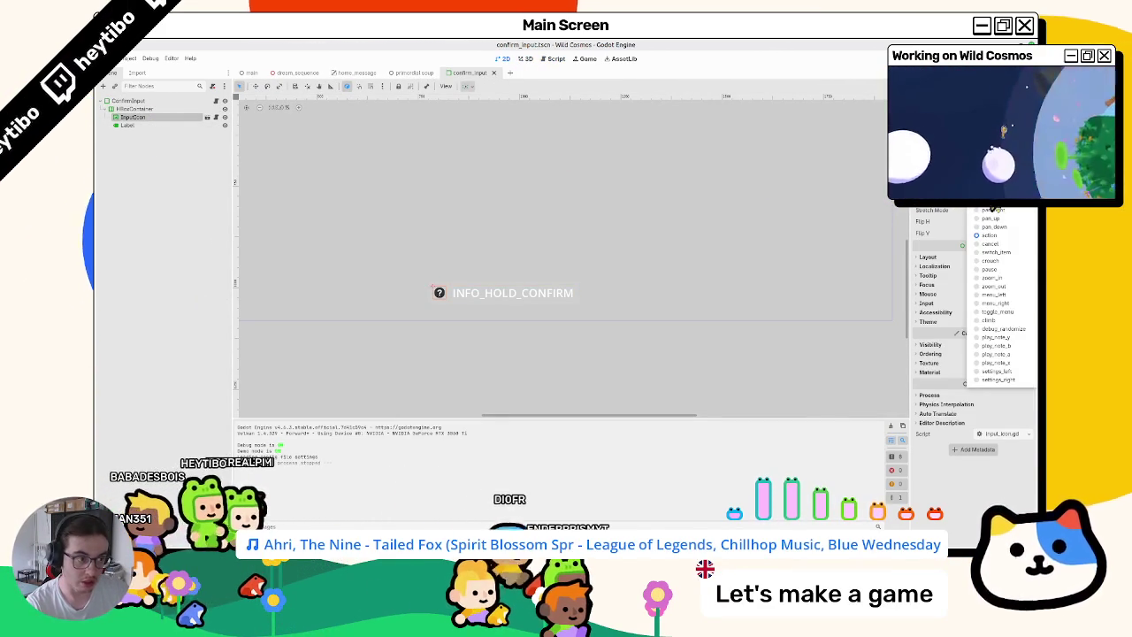
pyautogui.click(995, 211)
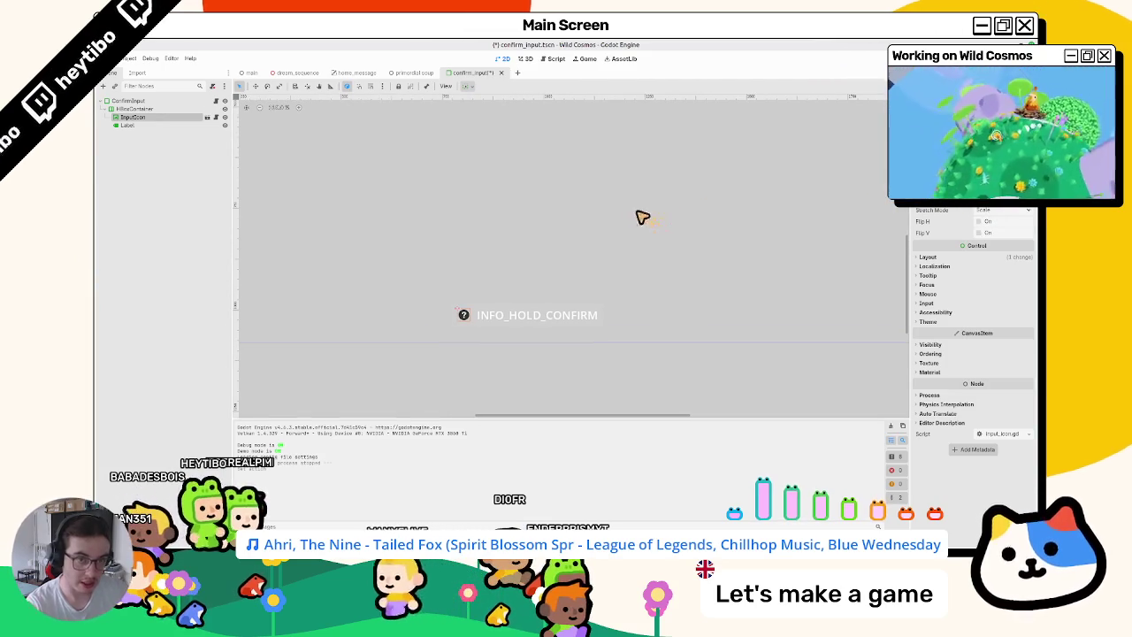
pyautogui.press('F5')
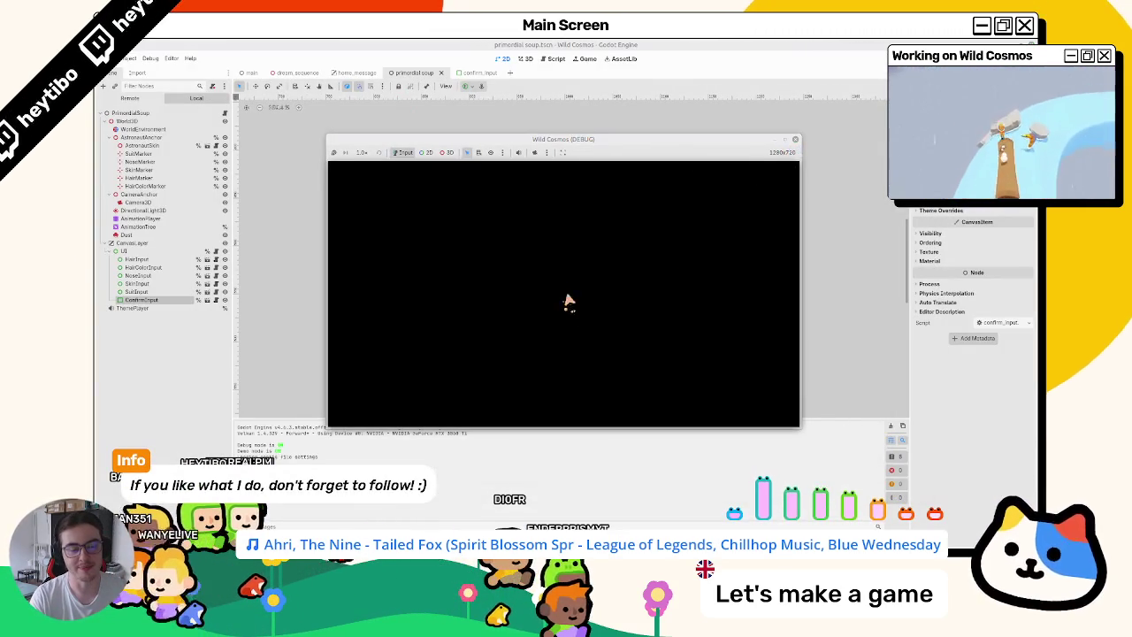
# Enlarge the game window and step through the customization options to reach the title menu.
pyautogui.click(784, 139)
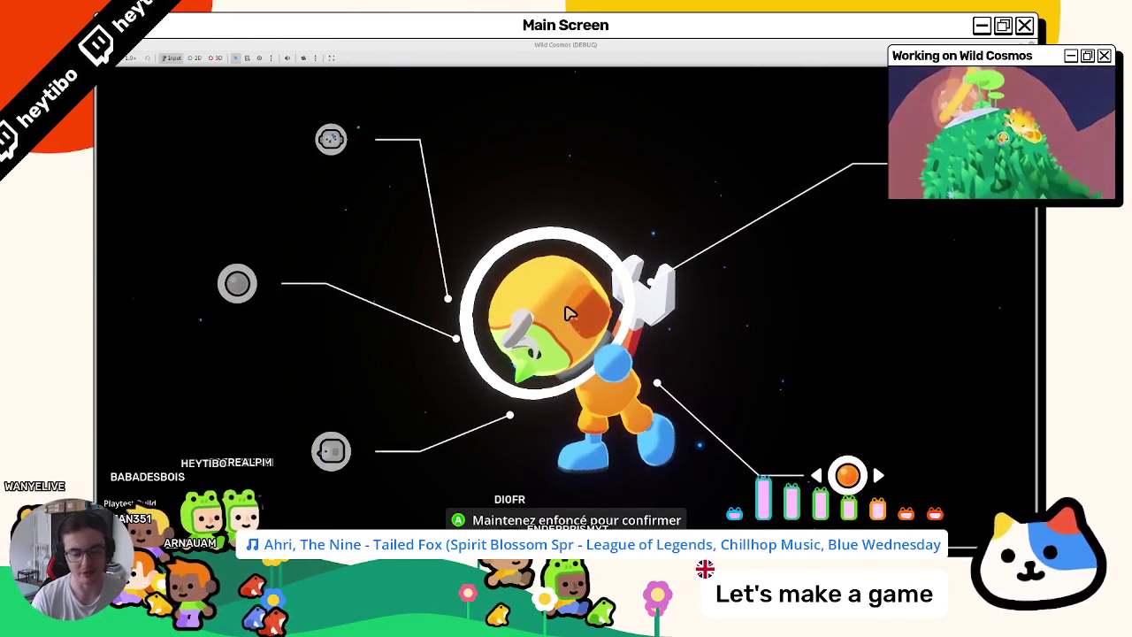
pyautogui.press('Down')
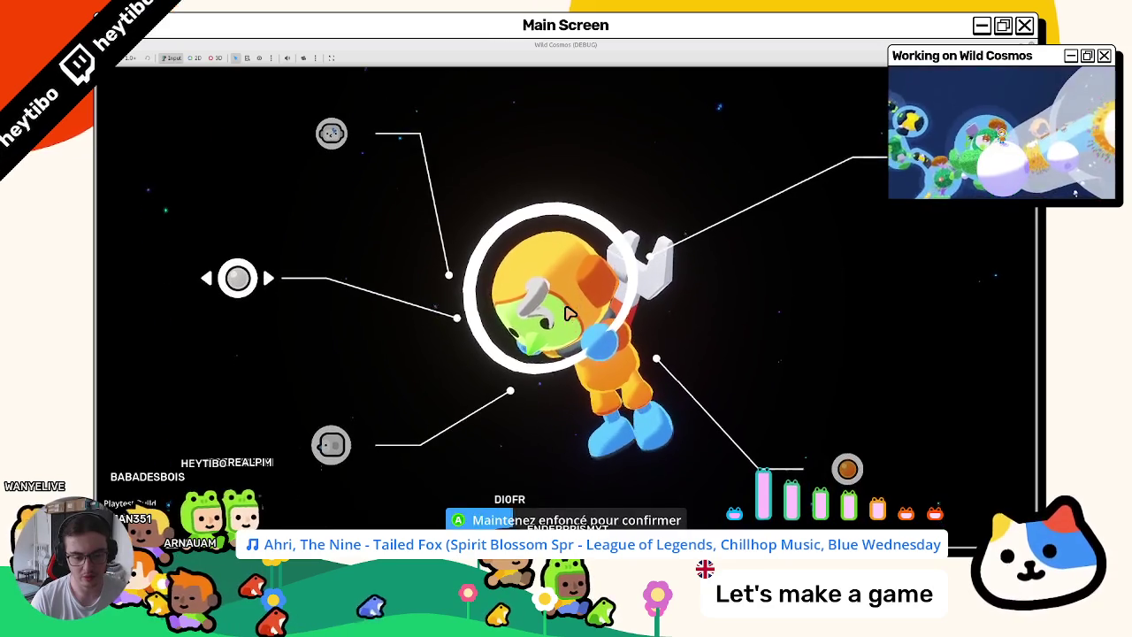
pyautogui.press('Up')
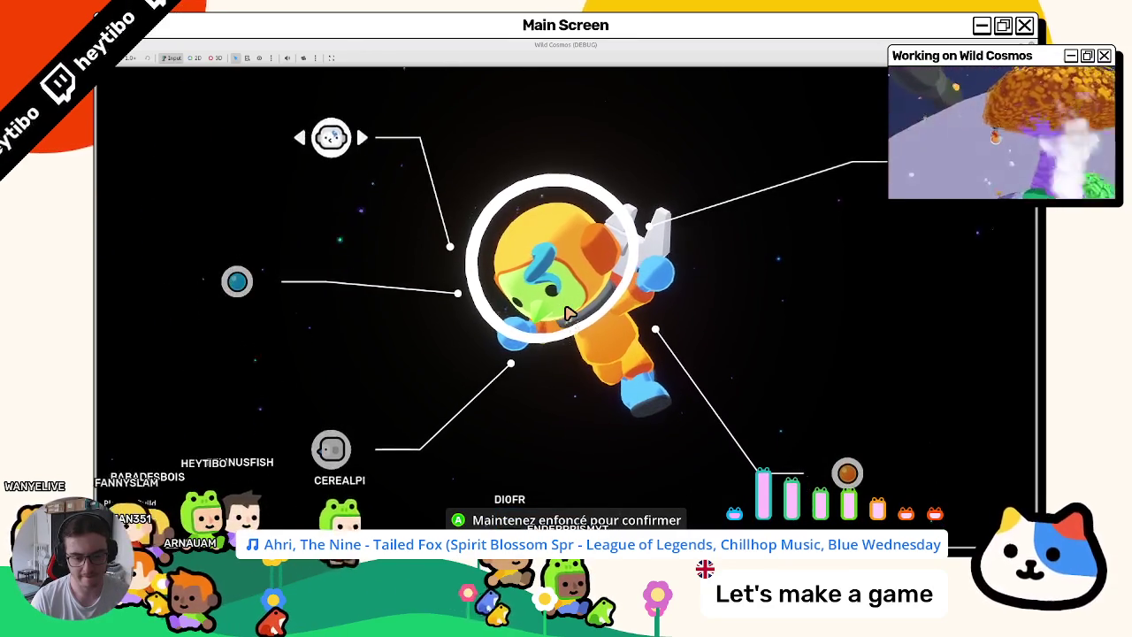
pyautogui.press('Down')
pyautogui.press('Up')
pyautogui.press('Down')
pyautogui.press('Escape')
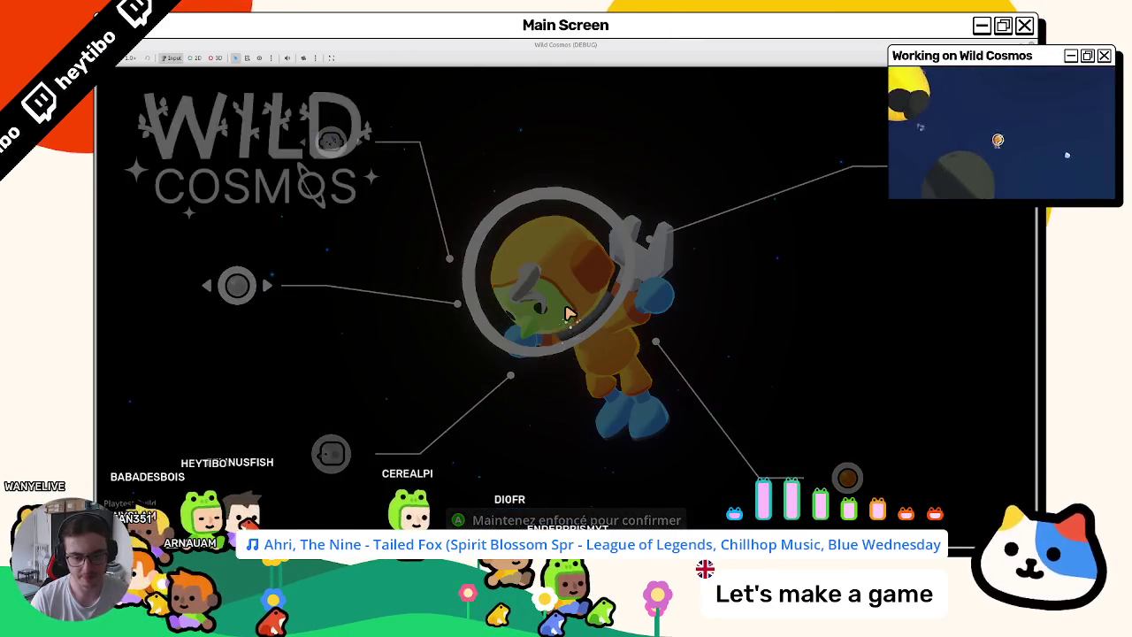
# Switch the game's Language setting from Français to English, then close the game.
pyautogui.press('Return')
pyautogui.press('Down')
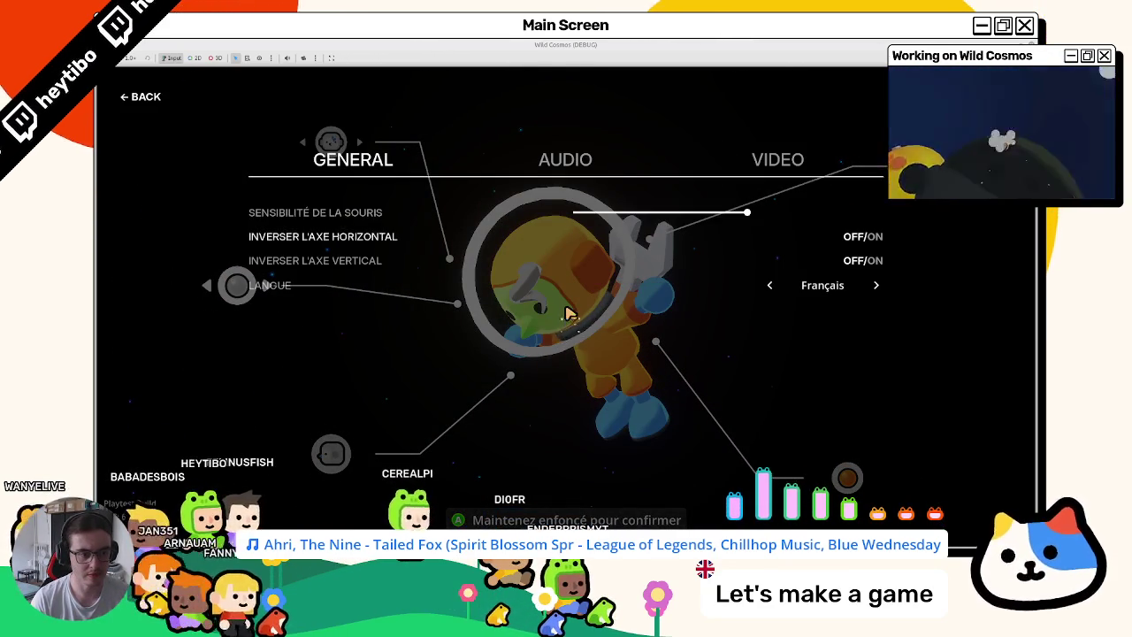
pyautogui.press('Right')
pyautogui.press('Right')
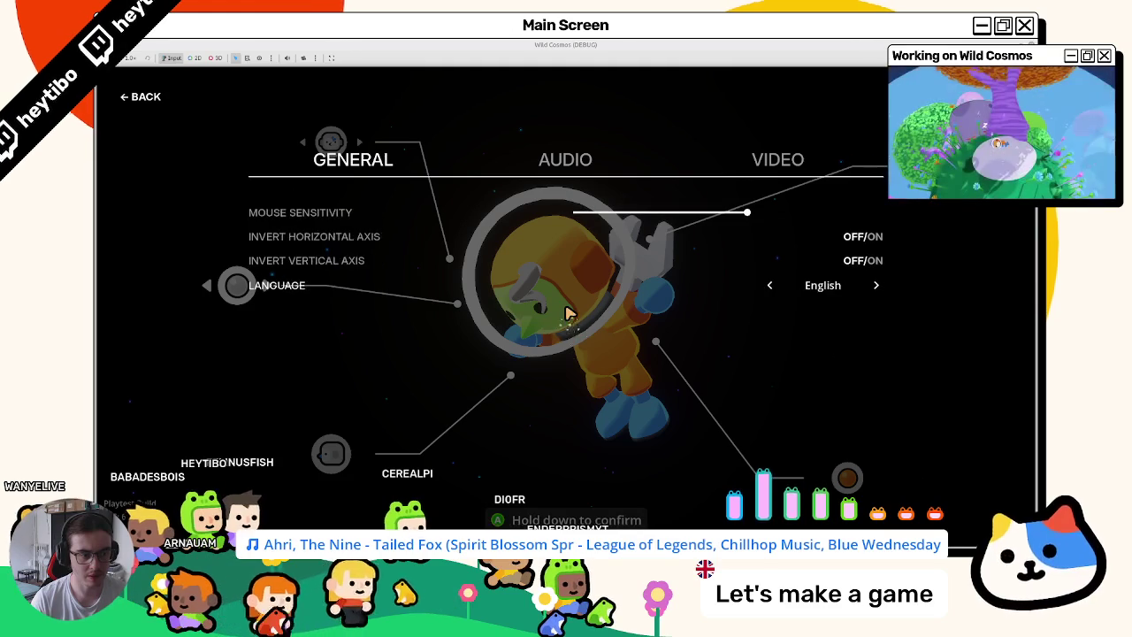
pyautogui.press('Escape')
pyautogui.press('Escape')
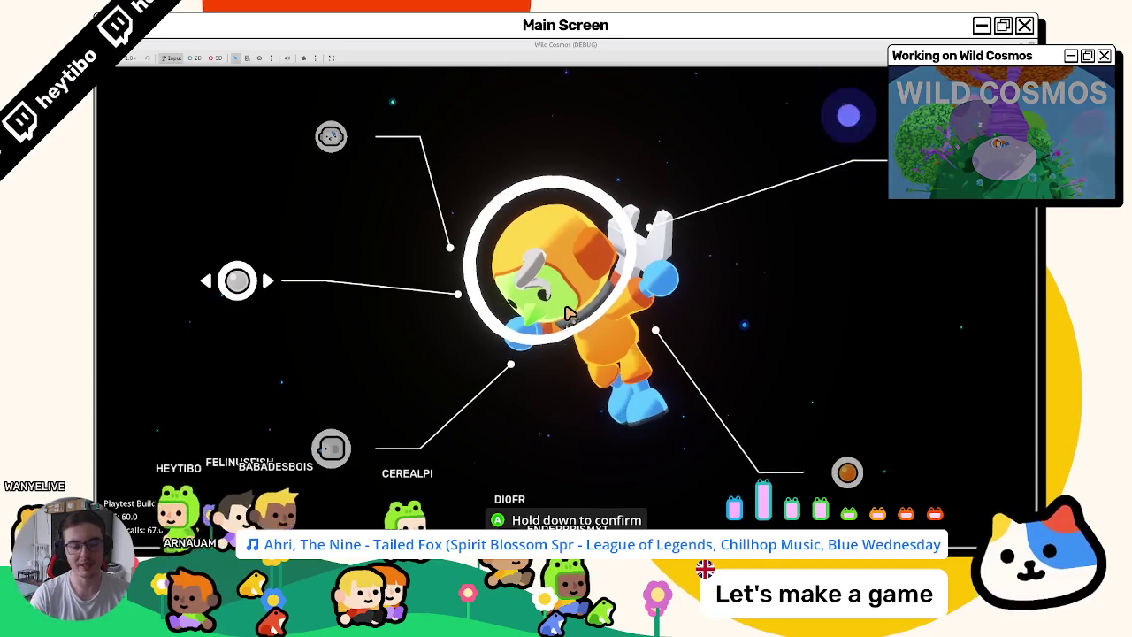
pyautogui.press('F8')
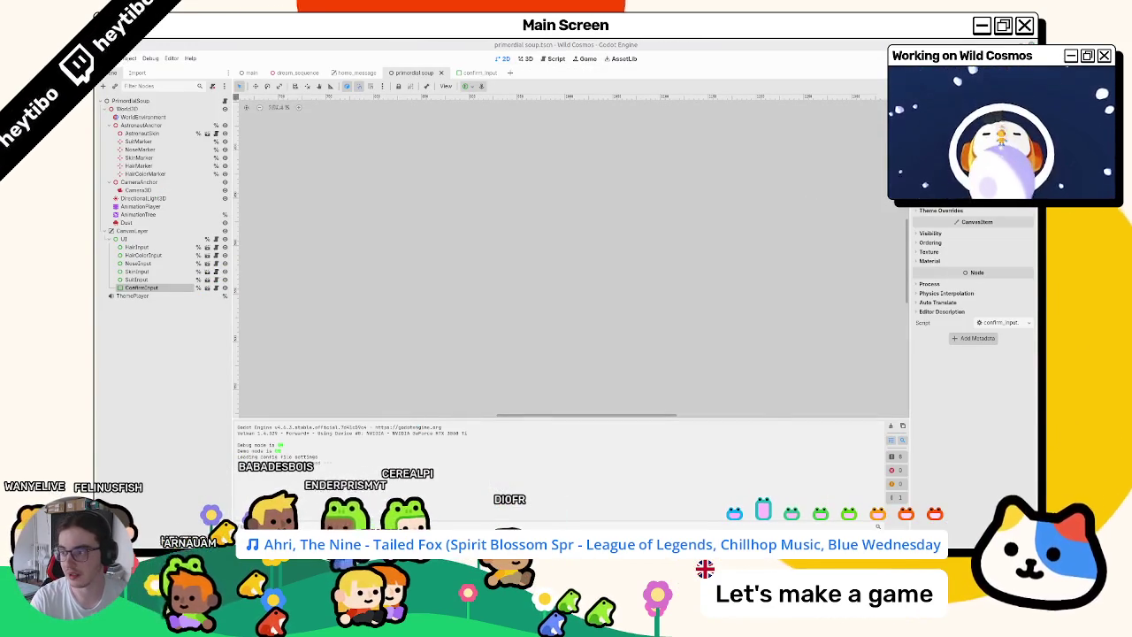
# Switch to the localization spreadsheet and copy the 'Press #prompt to wake up' text as a reference.
pyautogui.hotkey('alt', 'Tab')
pyautogui.press('super+Up')
pyautogui.scroll(-1, 279, 367)
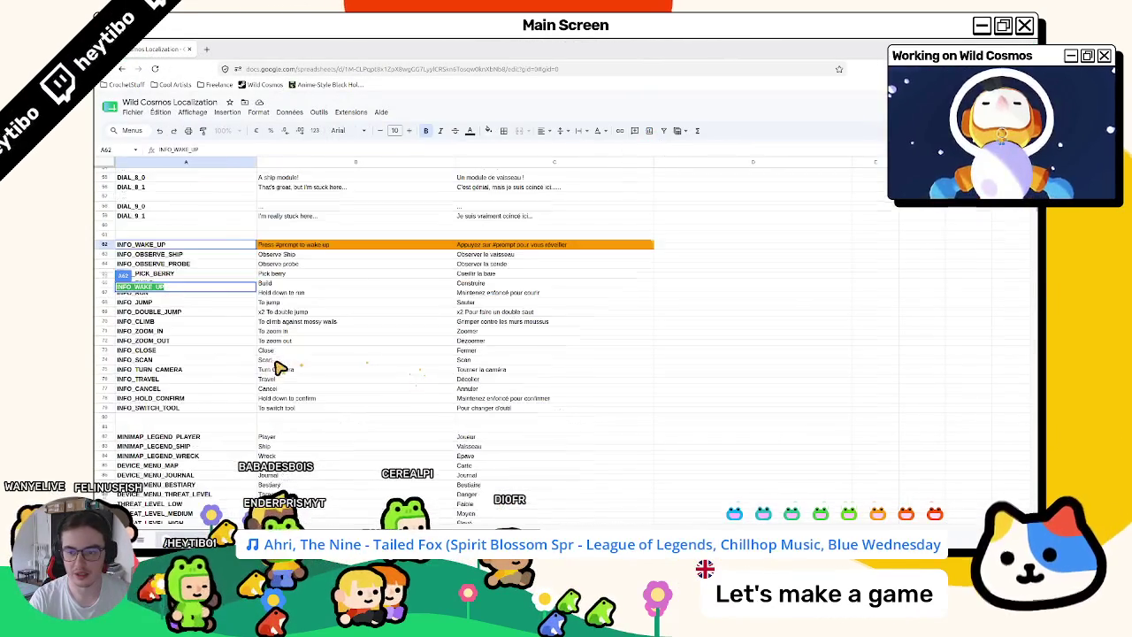
pyautogui.click(281, 377)
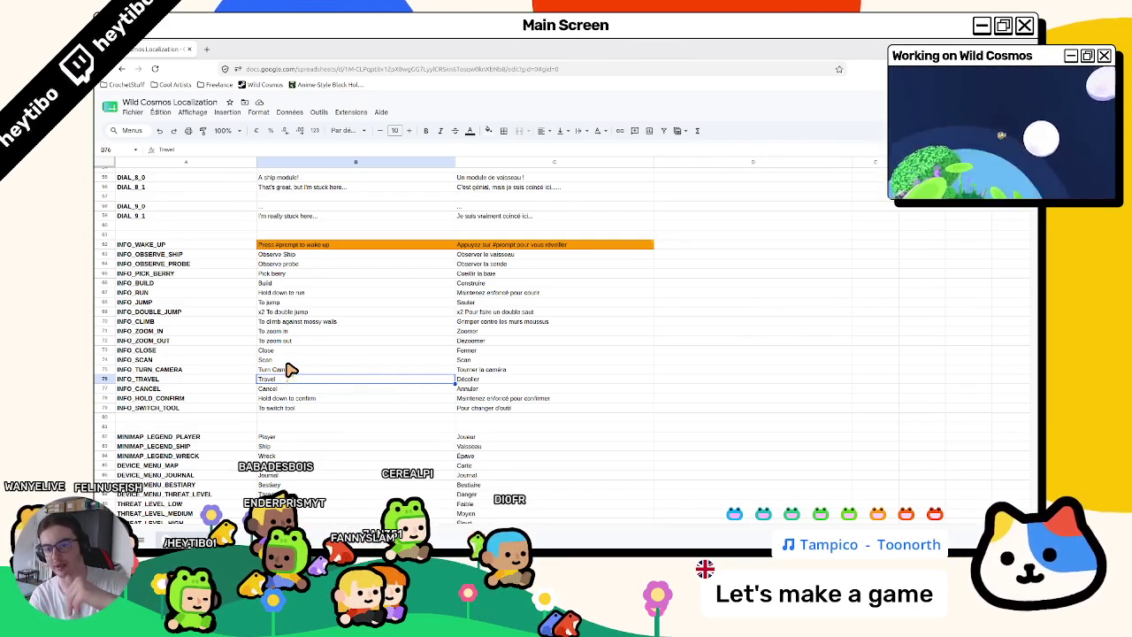
pyautogui.click(310, 247)
pyautogui.hotkey('ctrl', 'c')
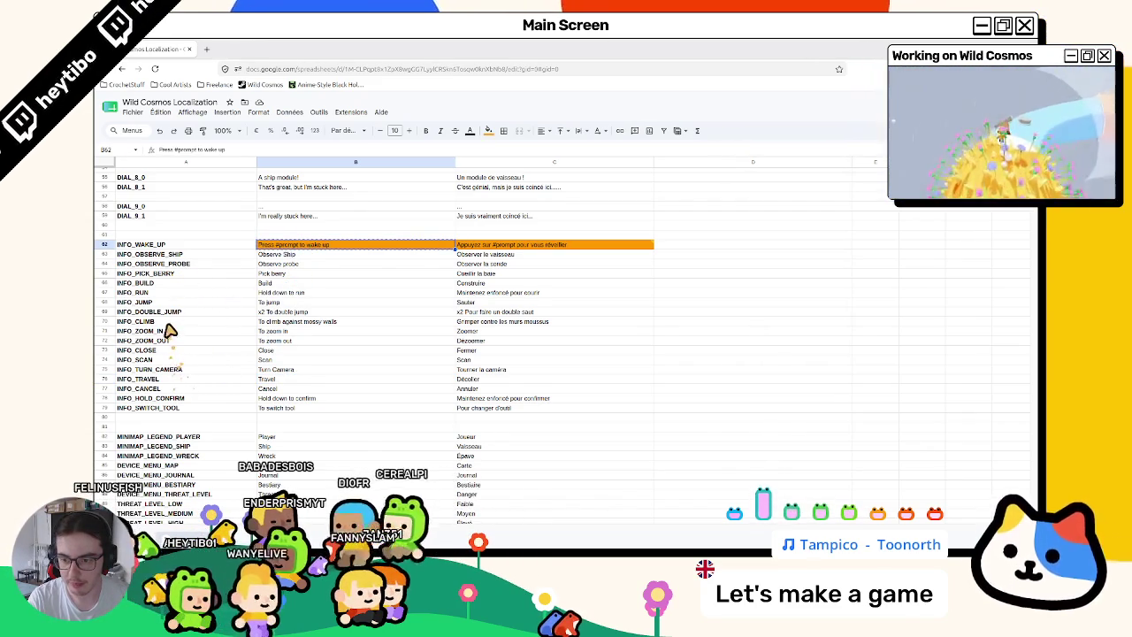
# Start editing the English 'Hold down to confirm' text in B78.
pyautogui.click(203, 267)
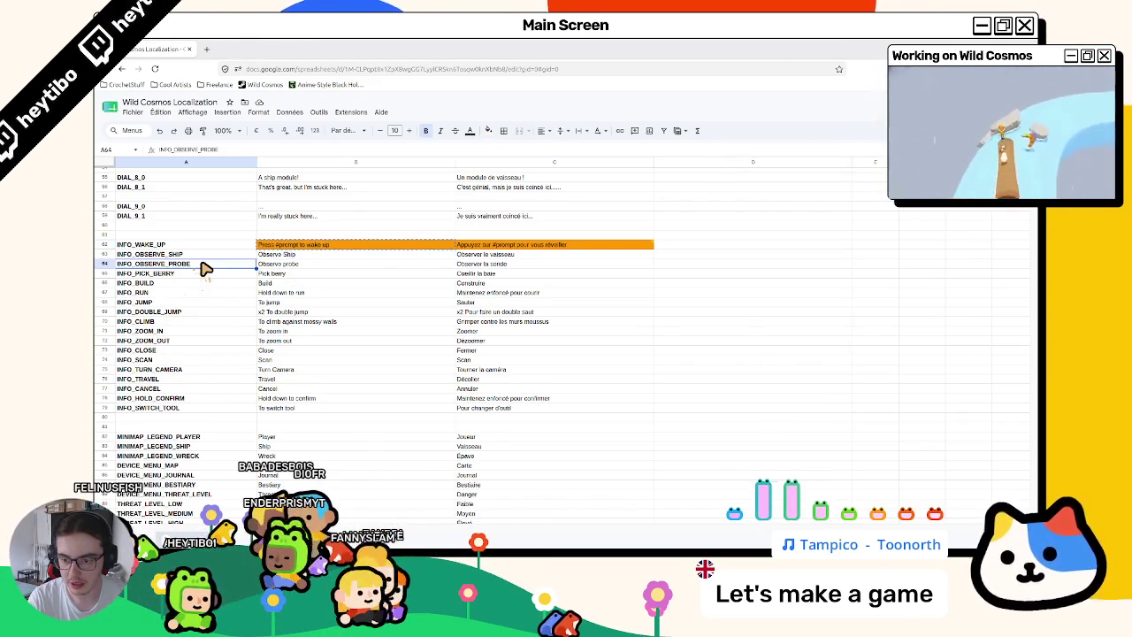
pyautogui.click(193, 400)
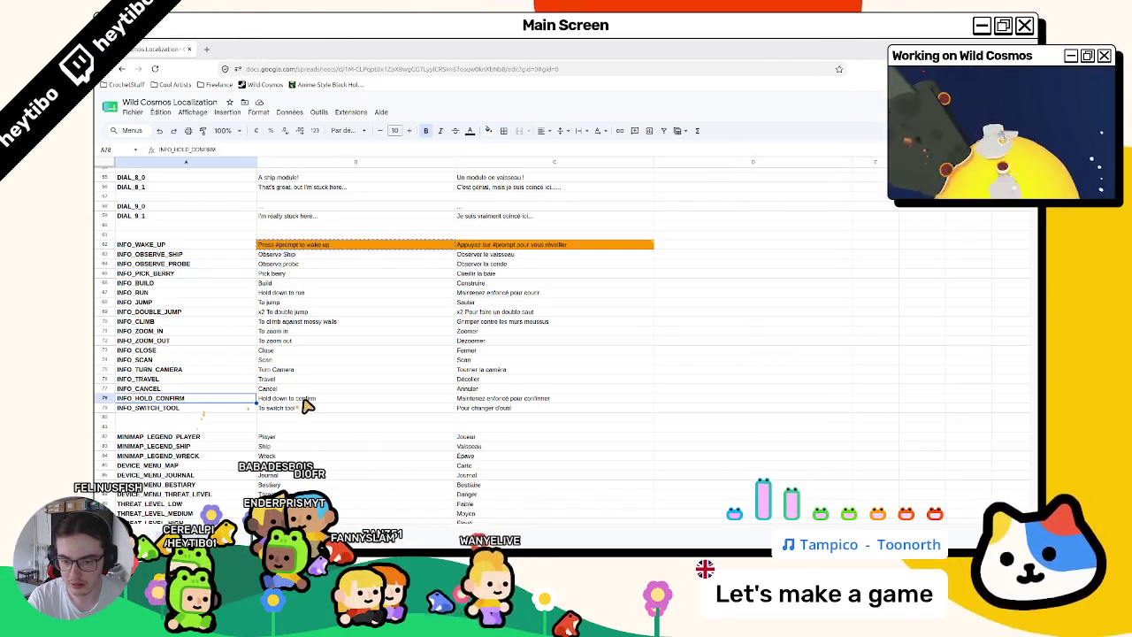
pyautogui.doubleClick(275, 399)
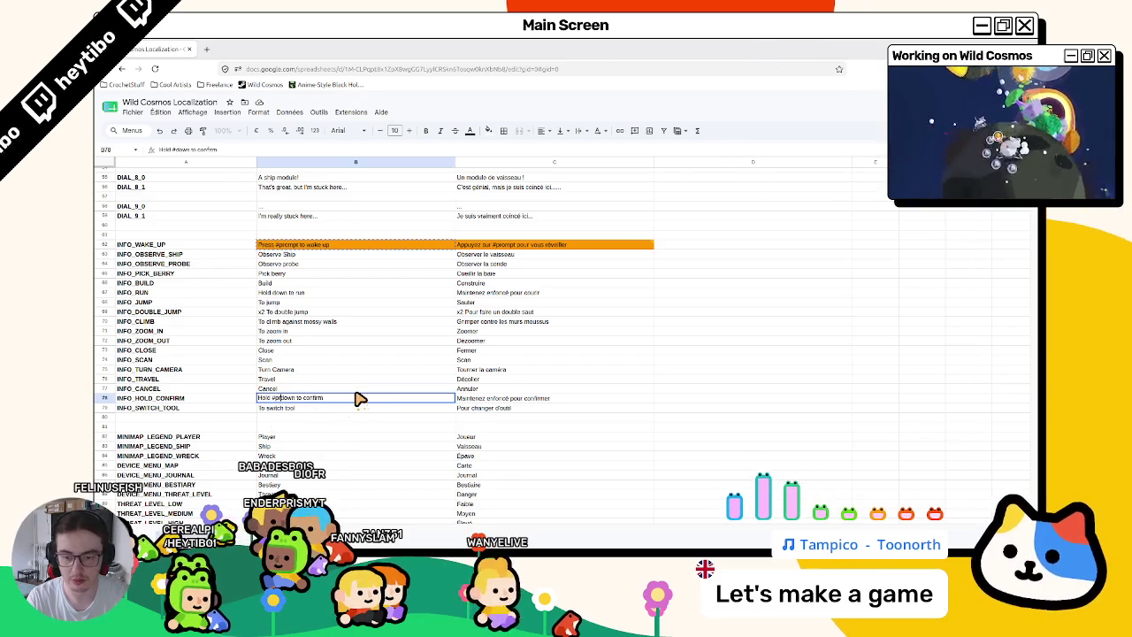
# Add the #prompt token to the English and French INFO_HOLD_CONFIRM texts in B78 and C78.
pyautogui.write('prompt')
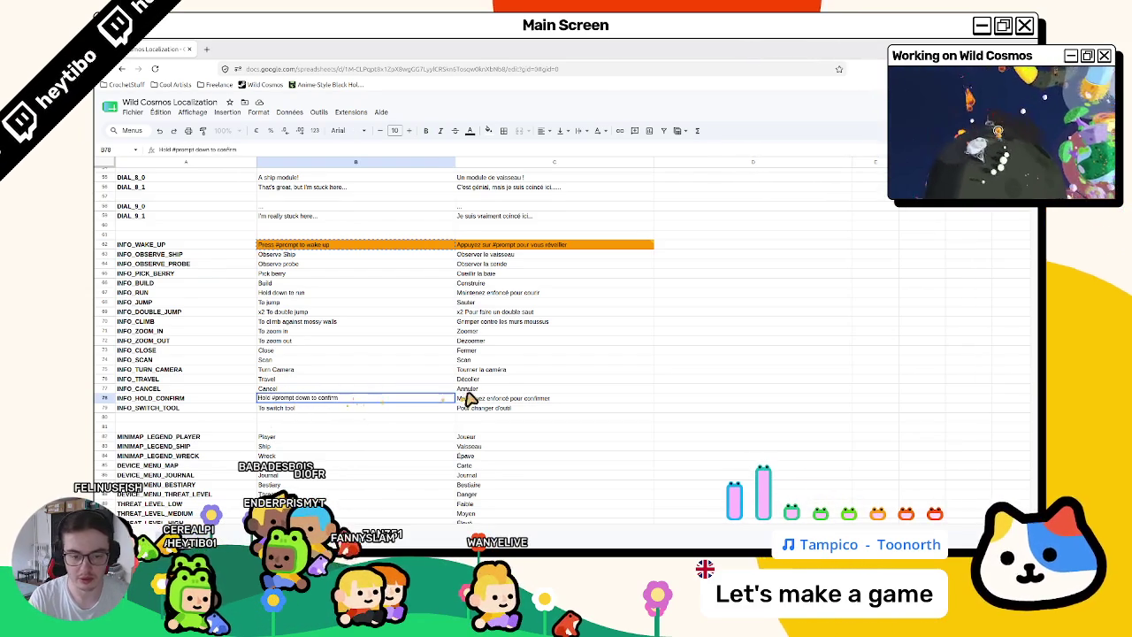
pyautogui.click(469, 397)
pyautogui.doubleClick(498, 399)
pyautogui.write('#prompt')
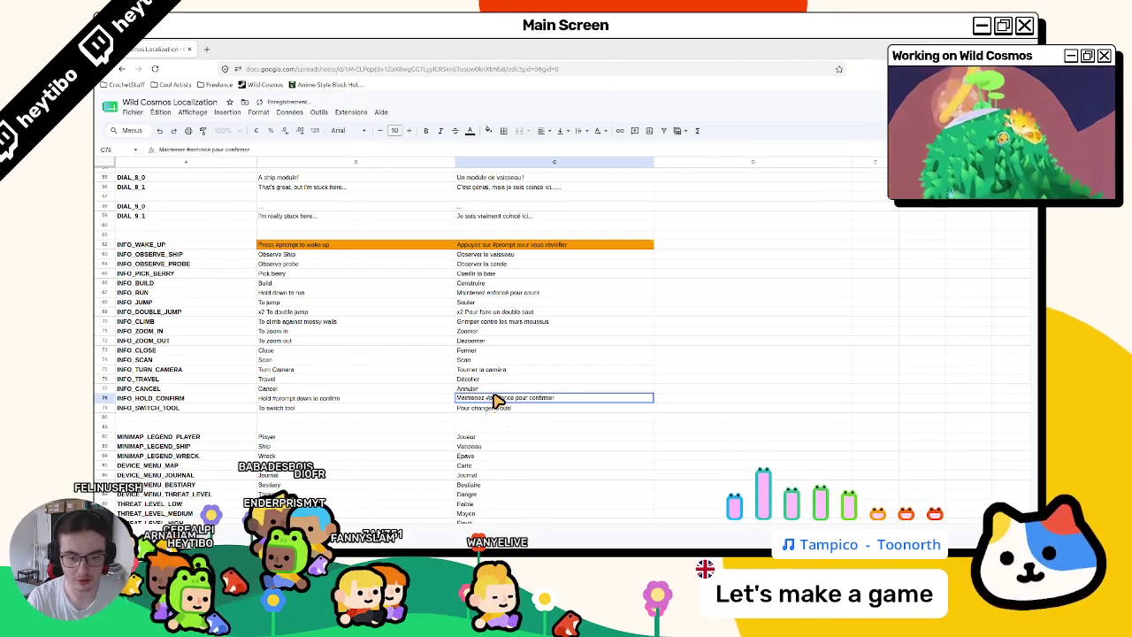
pyautogui.press('Return')
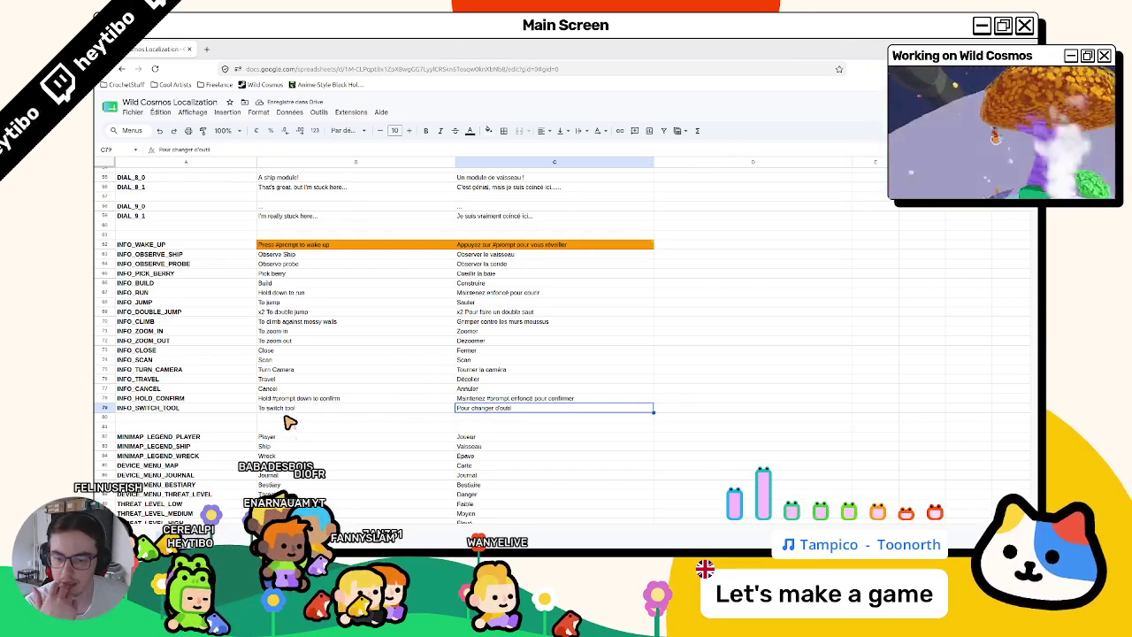
# Add #prompt to the English and French INFO_RUN texts in B67 and C67, e.g. 'Hold #prompt down to run'.
pyautogui.doubleClick(266, 409)
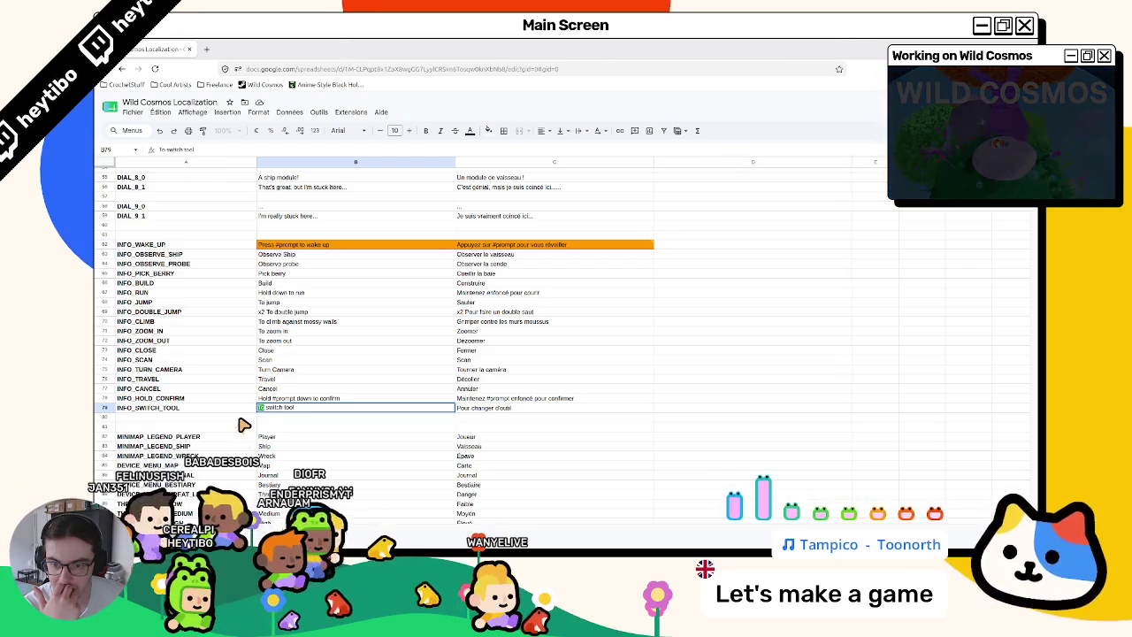
pyautogui.click(270, 293)
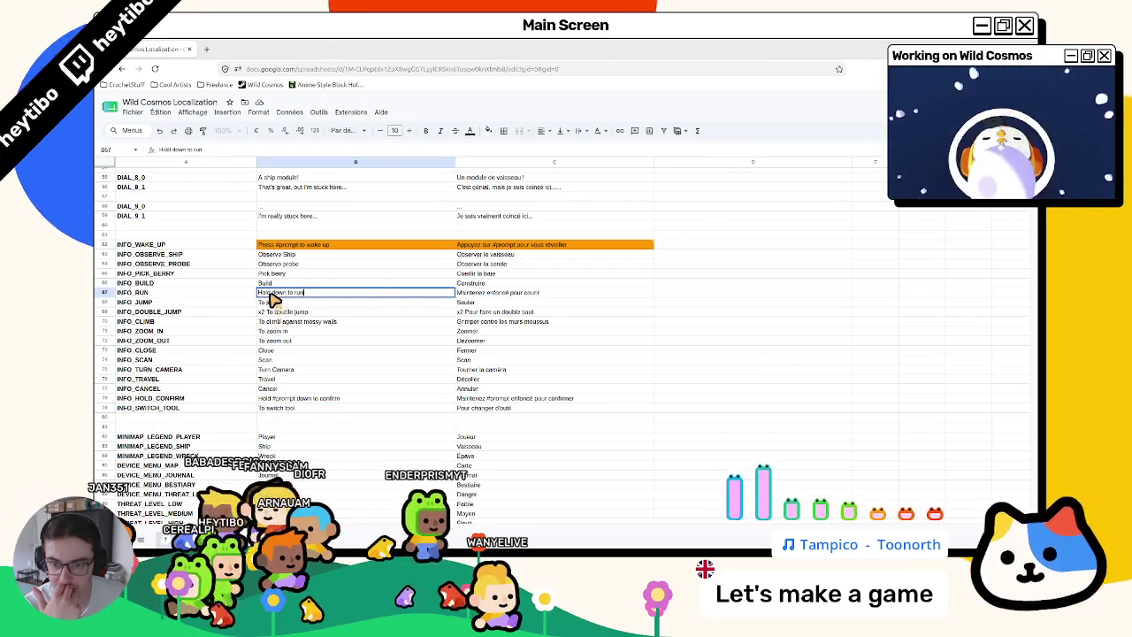
pyautogui.write('#prompt')
pyautogui.press('Return')
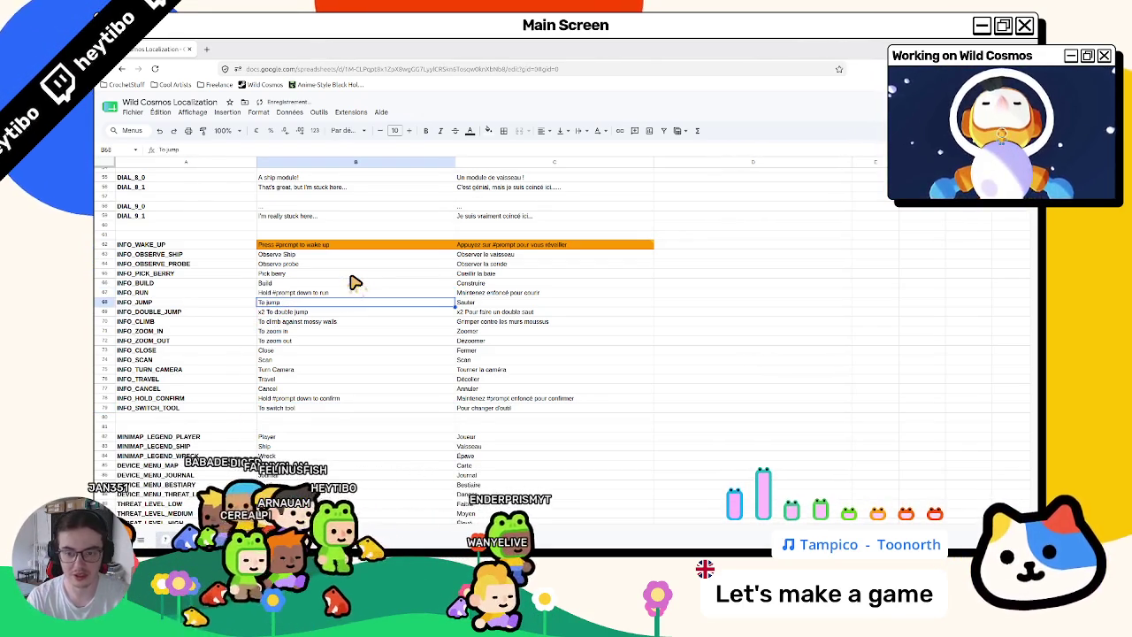
pyautogui.click(497, 292)
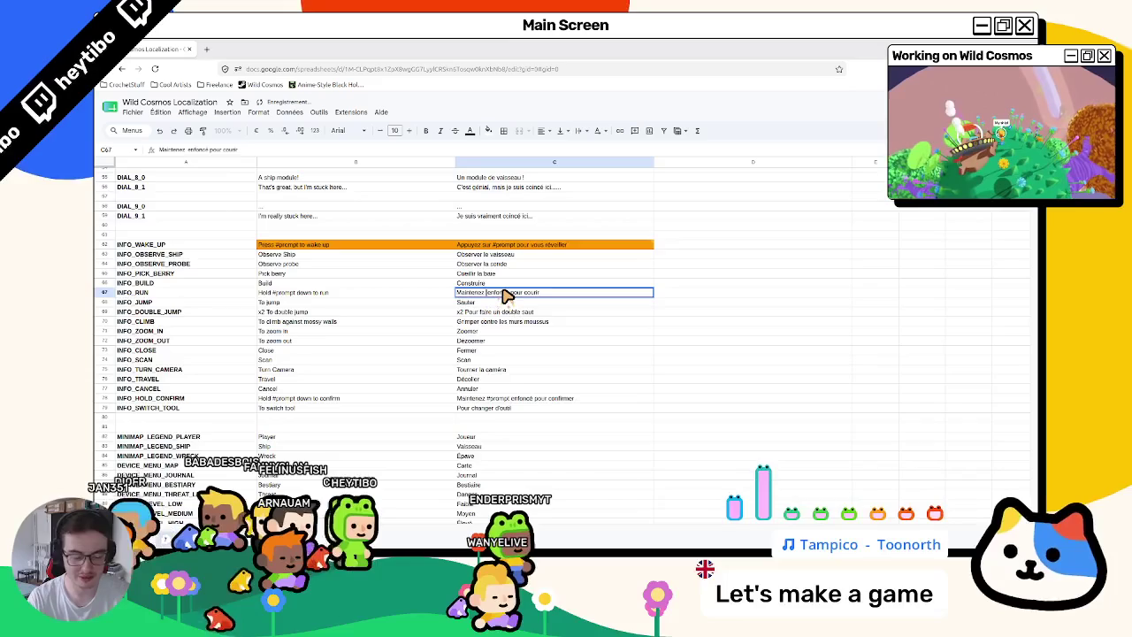
pyautogui.write('#prompt')
pyautogui.press('Return')
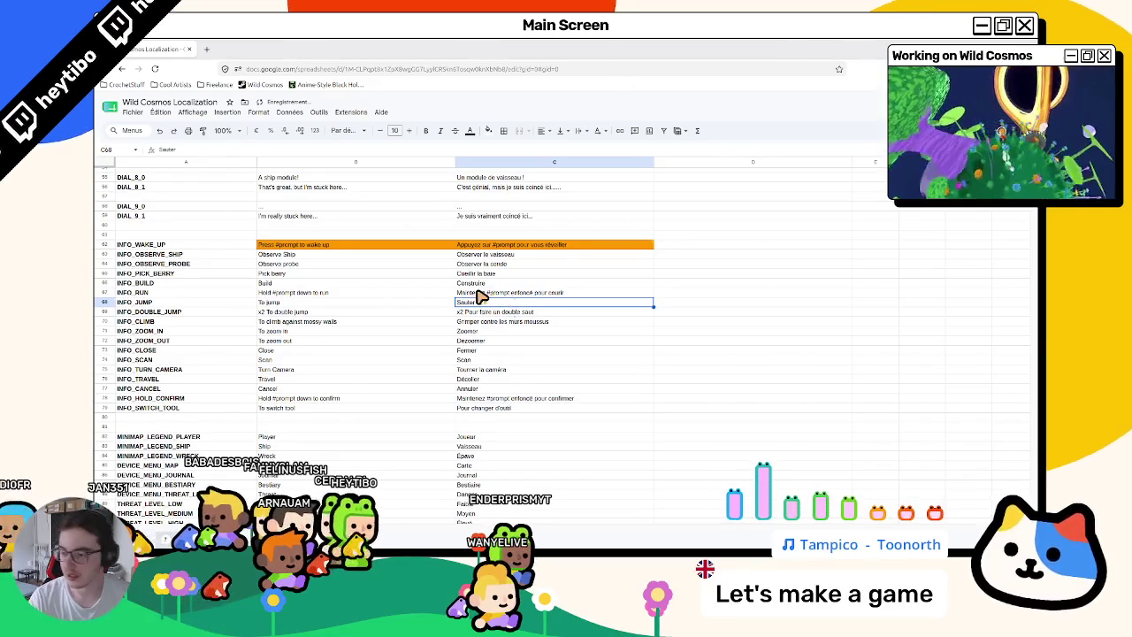
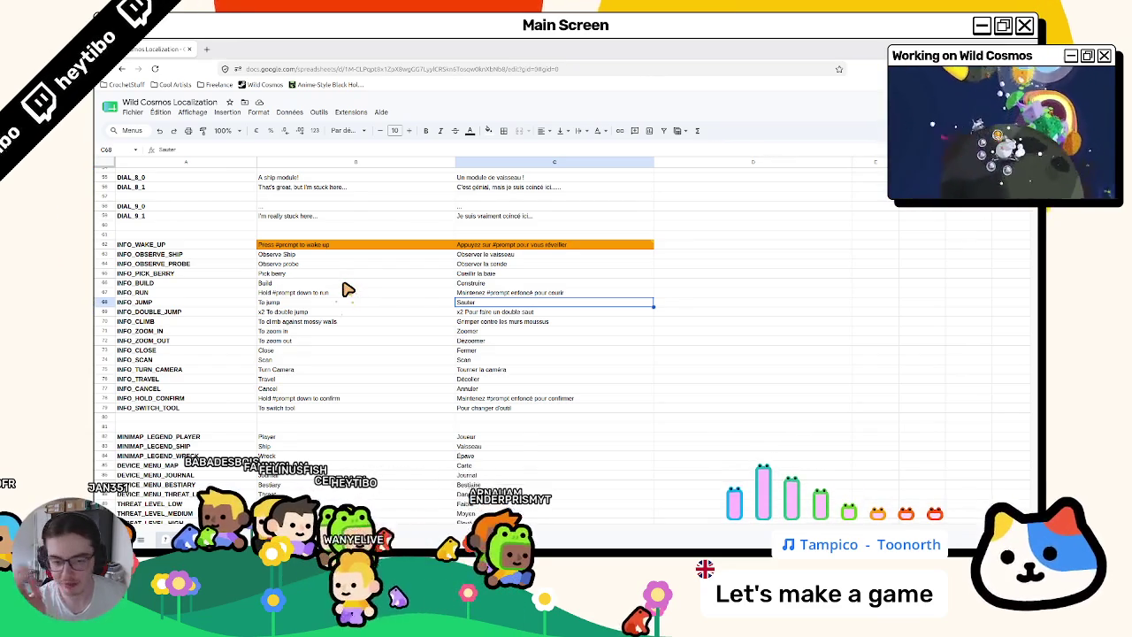
# Rewrite the English climb line in B70 as 'Hold #prompt to climb against mossy walls'.
pyautogui.click(343, 305)
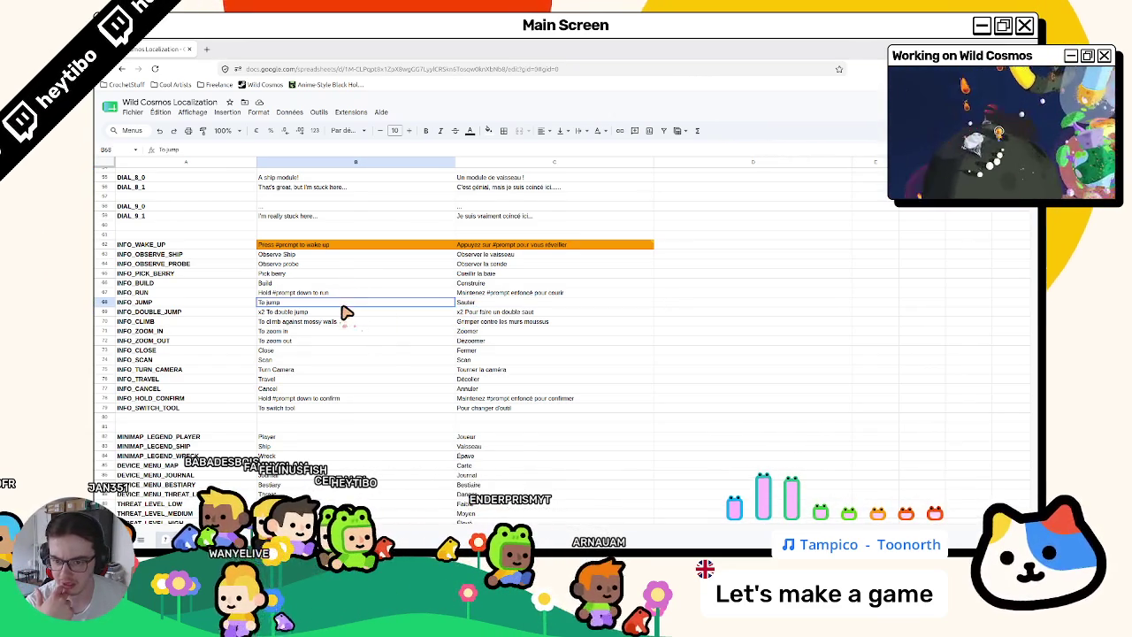
pyautogui.click(337, 322)
pyautogui.doubleClick(272, 323)
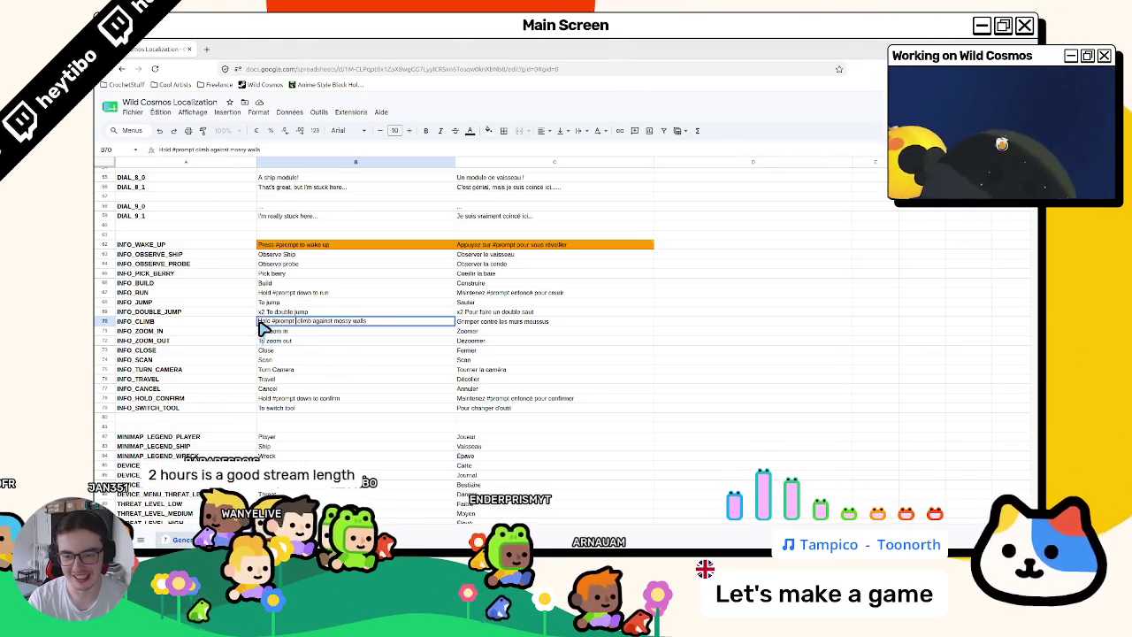
pyautogui.write('to')
pyautogui.press('Return')
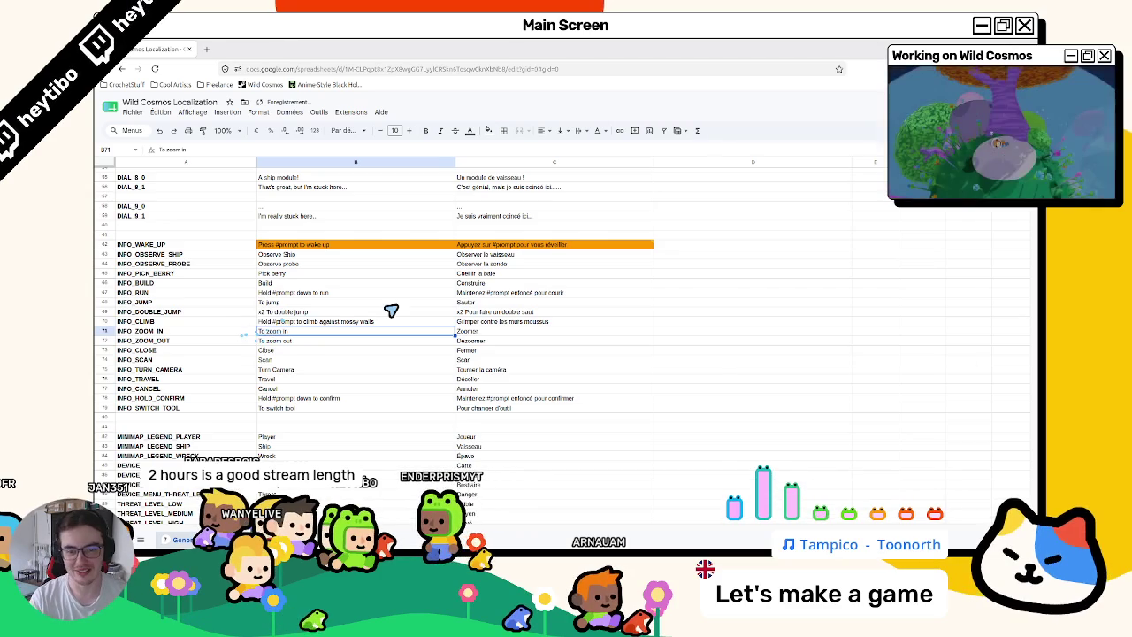
# Replace 'Grimper' in C70 with the French hold-#prompt phrasing.
pyautogui.click(460, 321)
pyautogui.click(471, 292)
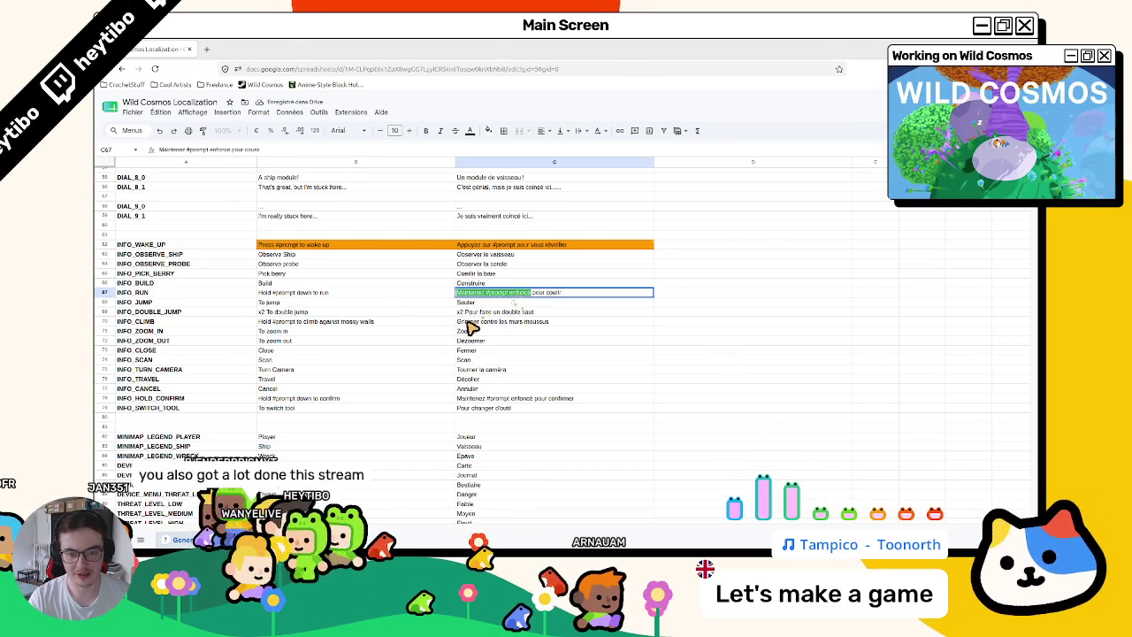
pyautogui.click(470, 323)
pyautogui.doubleClick(469, 324)
pyautogui.write('Maintenez #prompt enfoncé')
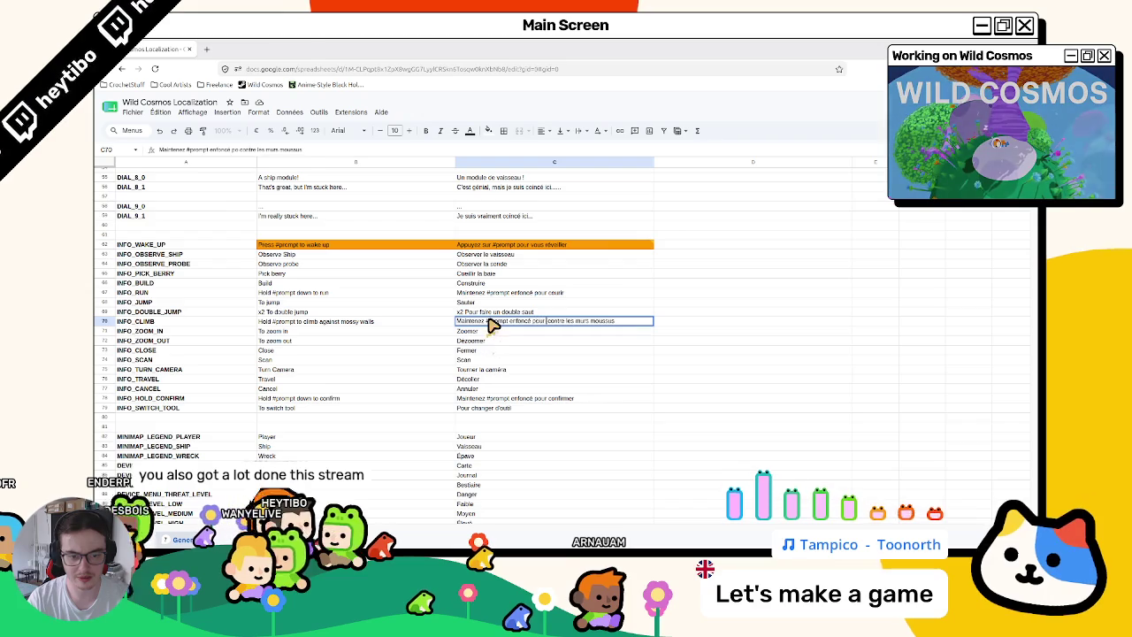
pyautogui.write('er')
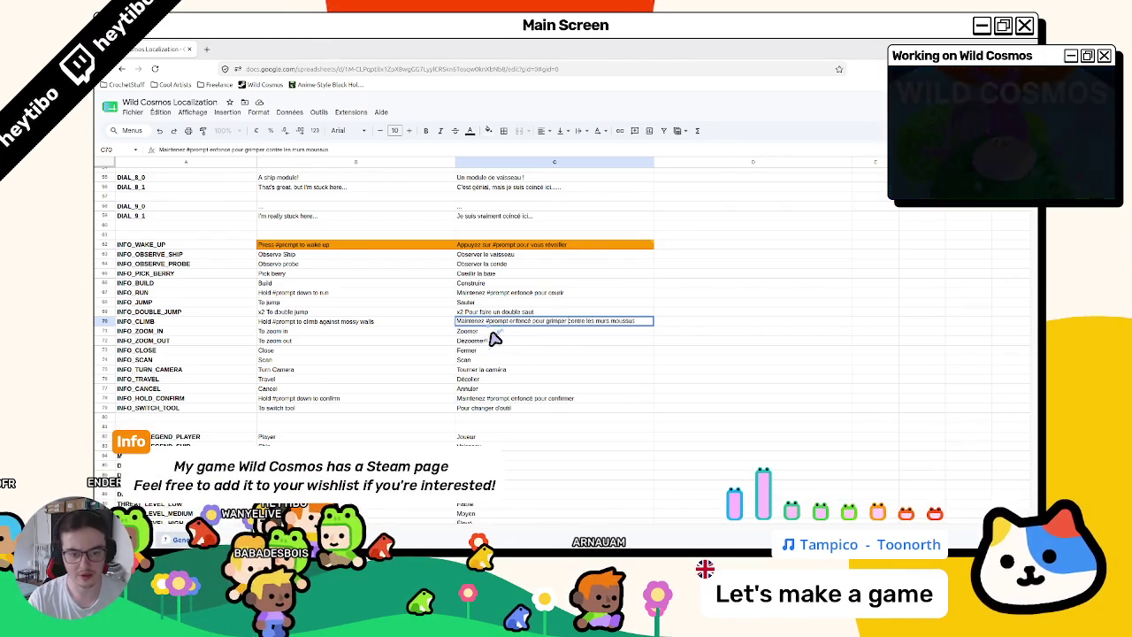
pyautogui.press('Return')
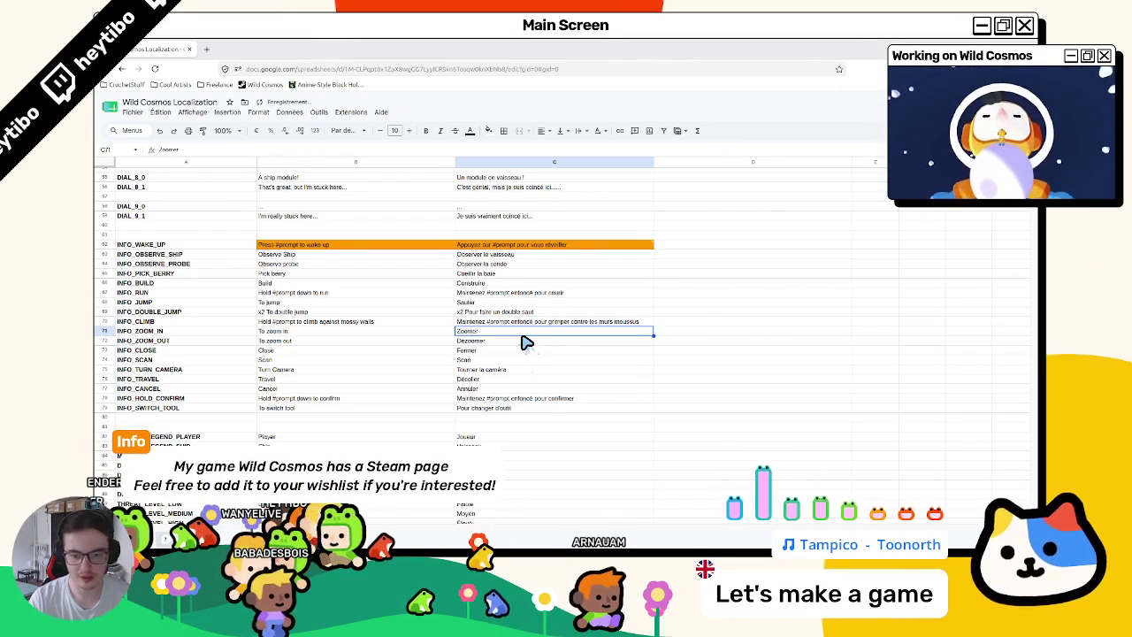
# Review the edited English and French climb rows, then return to the Godot editor.
pyautogui.click(419, 332)
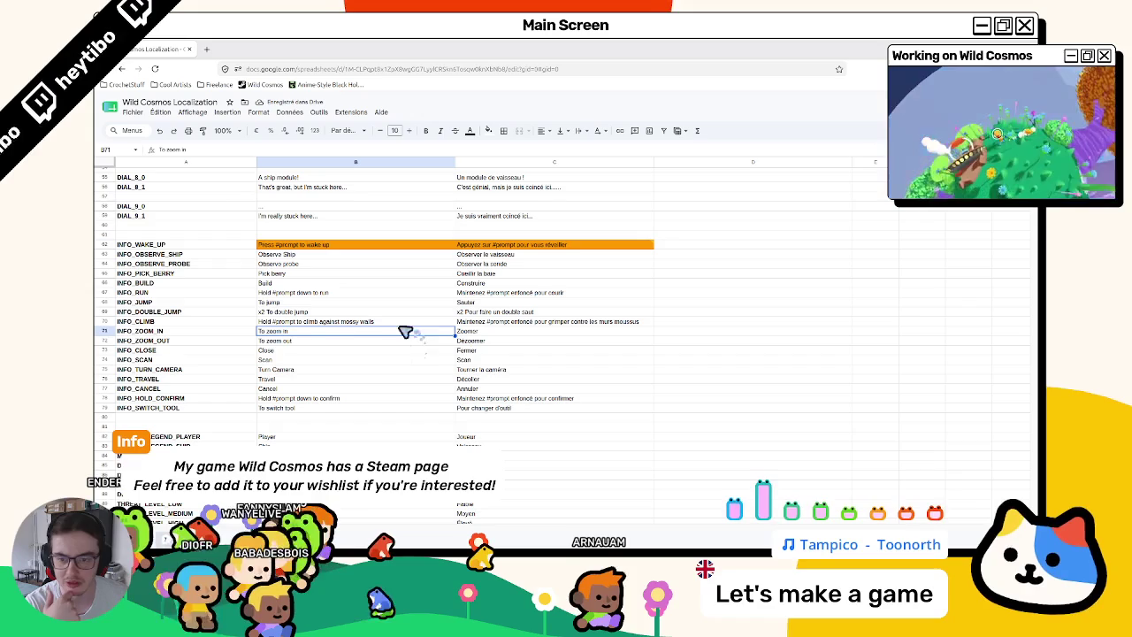
pyautogui.click(283, 323)
pyautogui.moveTo(314, 312); pyautogui.dragTo(510, 361)
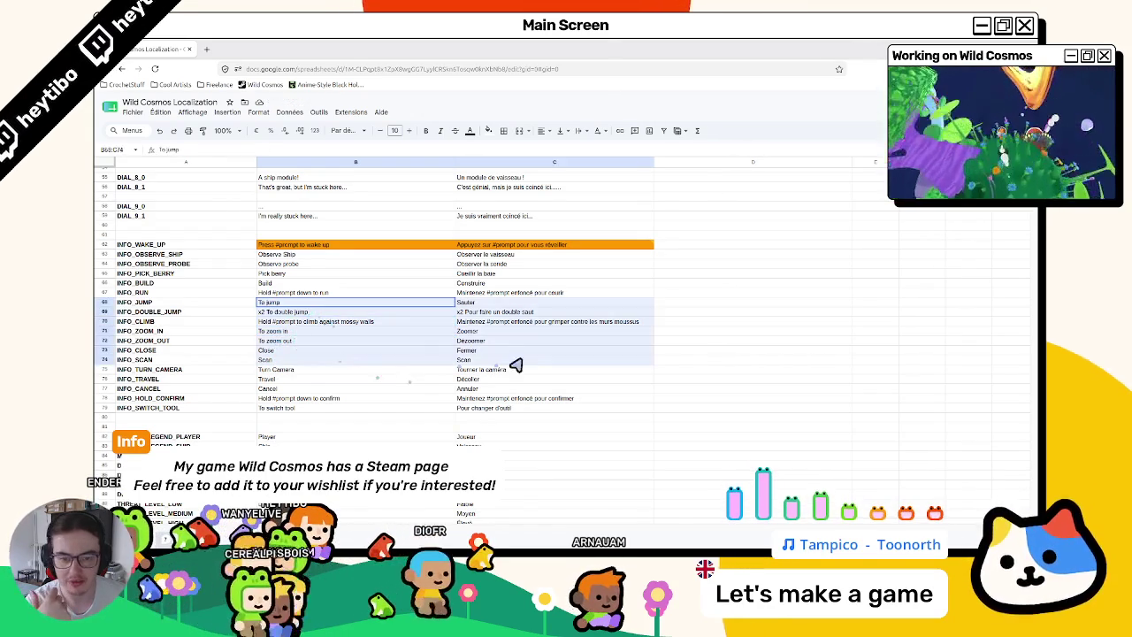
pyautogui.click(496, 321)
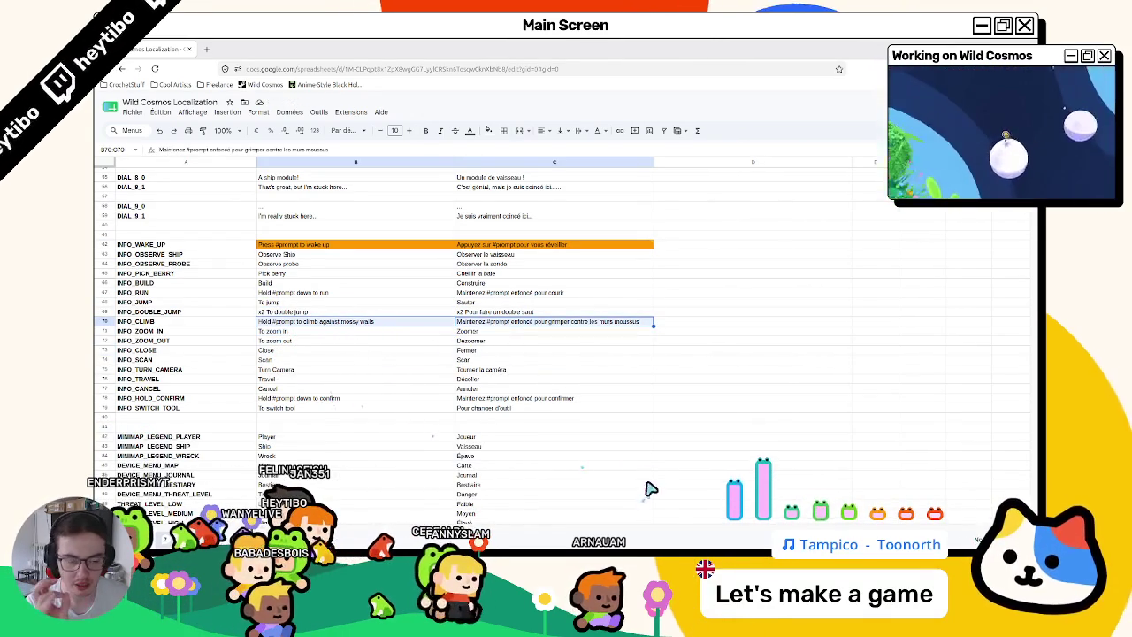
pyautogui.hotkey('alt', 'Tab')
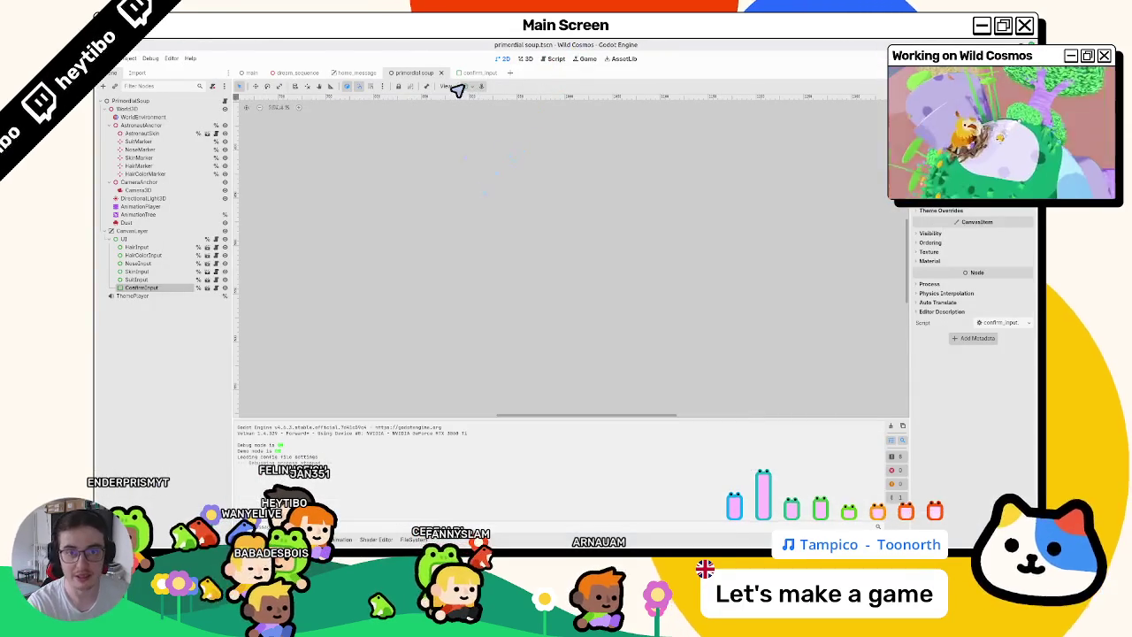
# Test-run the confirm_input scene with F6, then stop it.
pyautogui.click(462, 75)
pyautogui.press('F6')
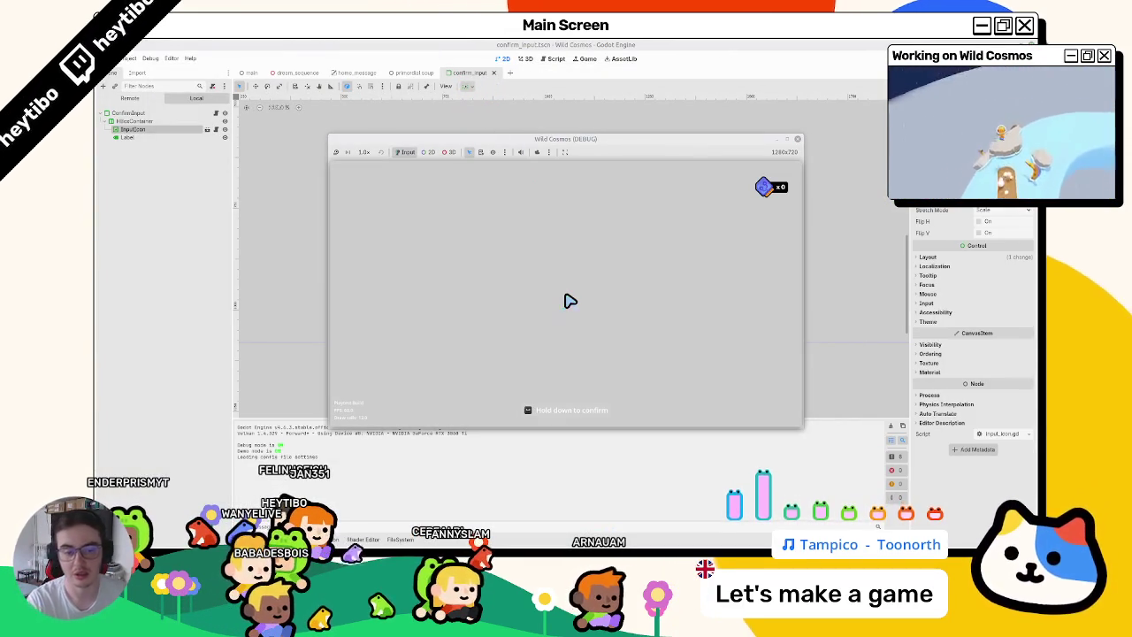
pyautogui.press('F8')
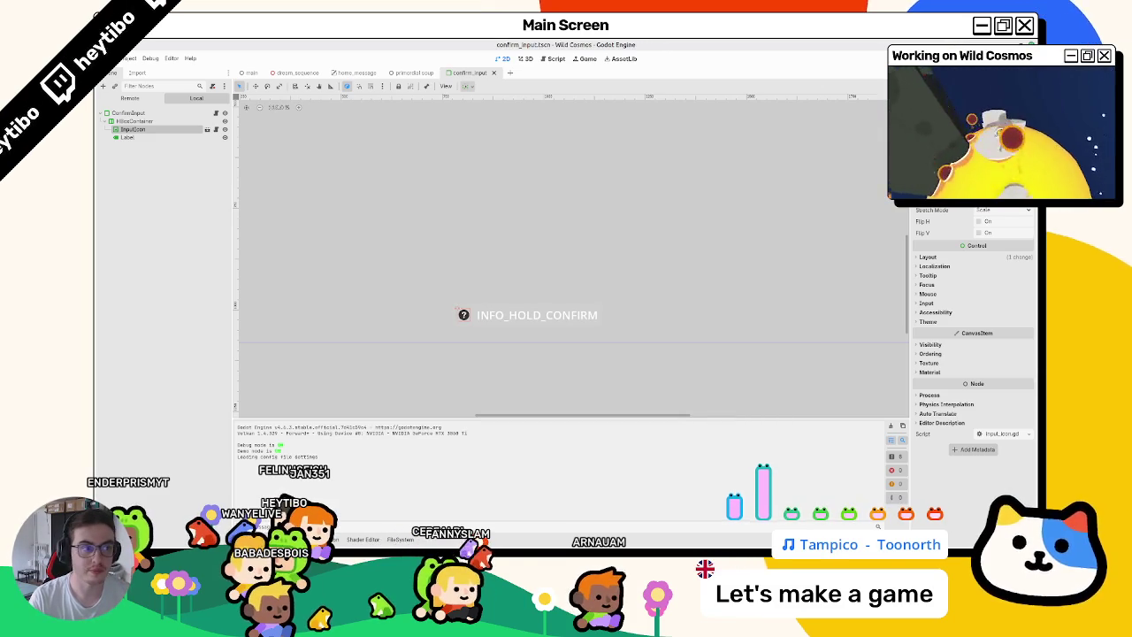
# Close the confirm_input, primordial_soup and home_message scene tabs.
pyautogui.hotkey('ctrl', 'shift', 'w')
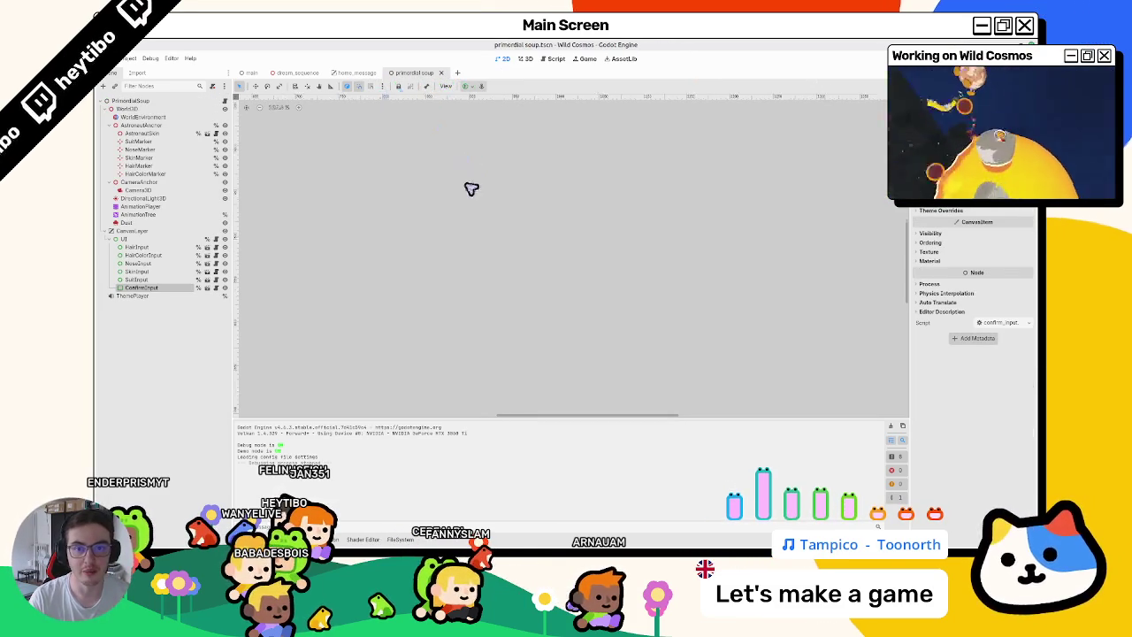
pyautogui.middleClick(412, 79)
pyautogui.middleClick(336, 75)
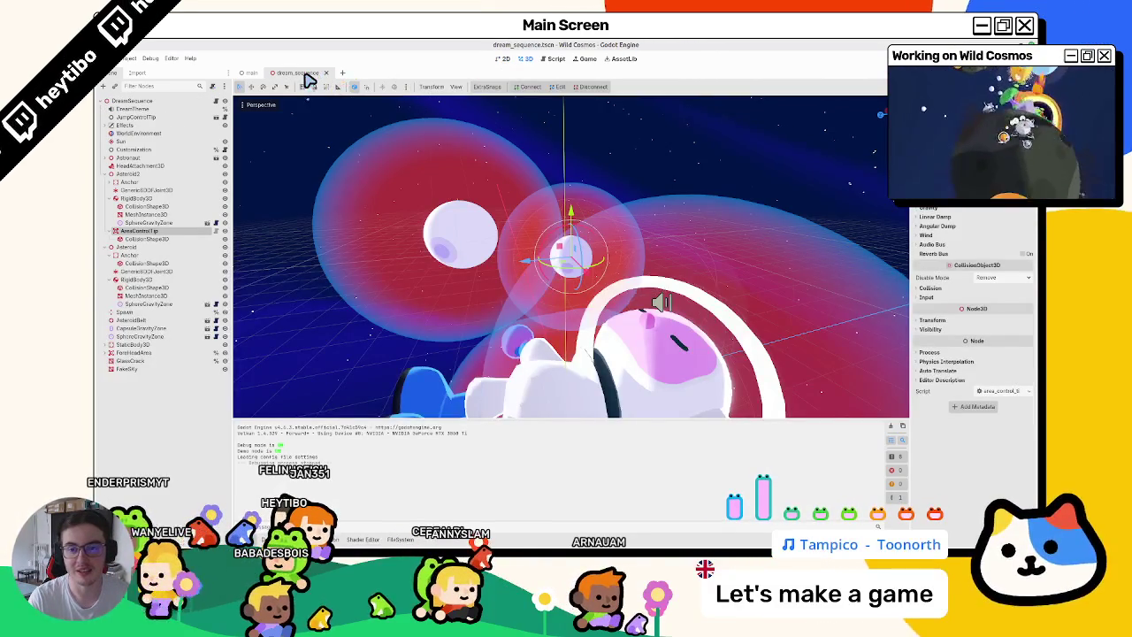
# Playtest the game maximized, checking the tool wheel and pause-menu Settings, then stop it.
pyautogui.press('F6')
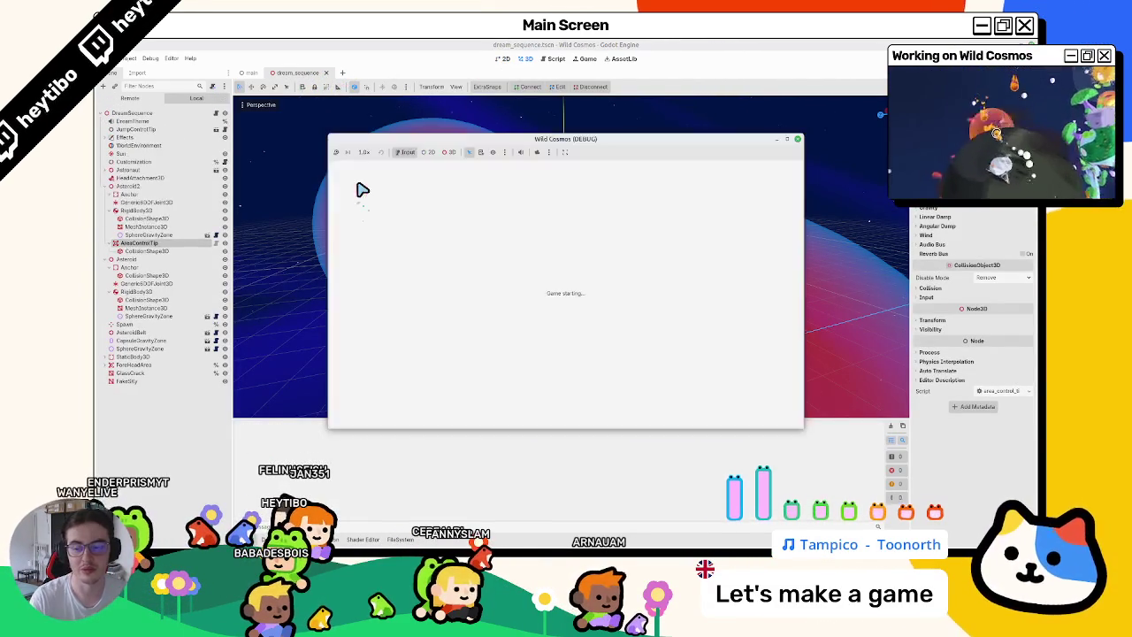
pyautogui.click(787, 140)
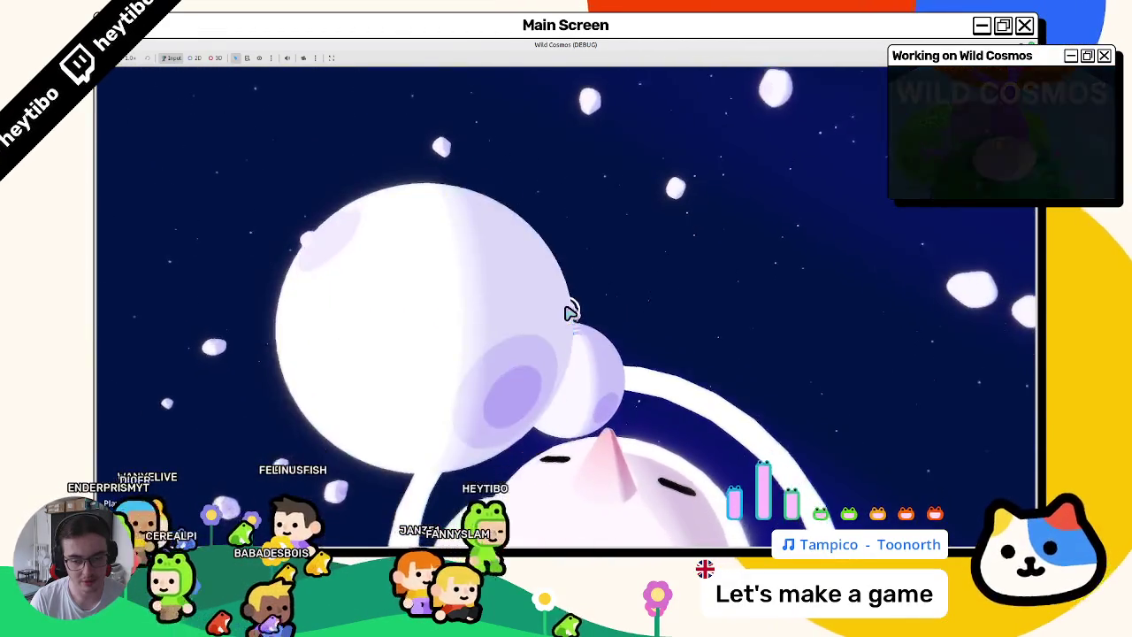
pyautogui.rightClick(569, 312)
pyautogui.press('Escape')
pyautogui.press('Down')
pyautogui.press('Return')
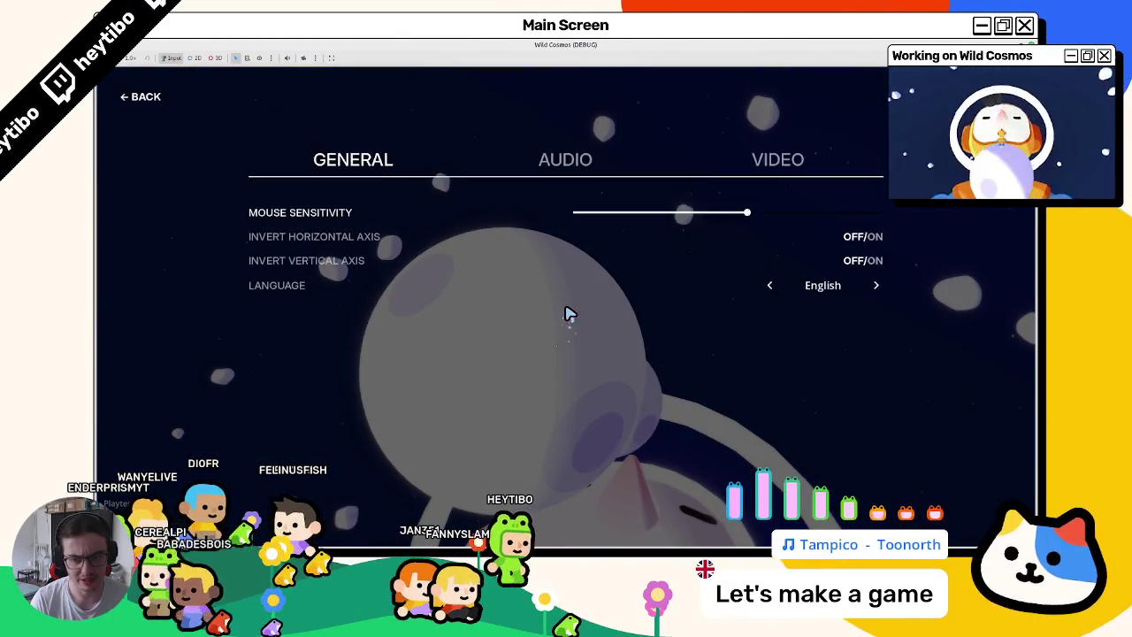
pyautogui.press('Escape')
pyautogui.press('Escape')
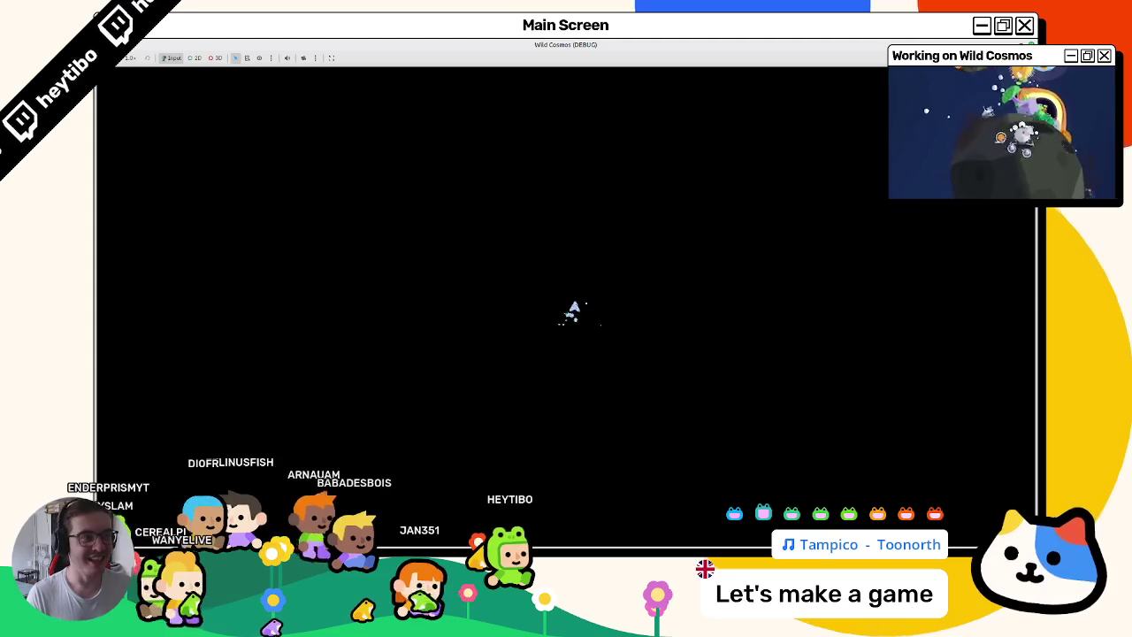
pyautogui.press('F8')
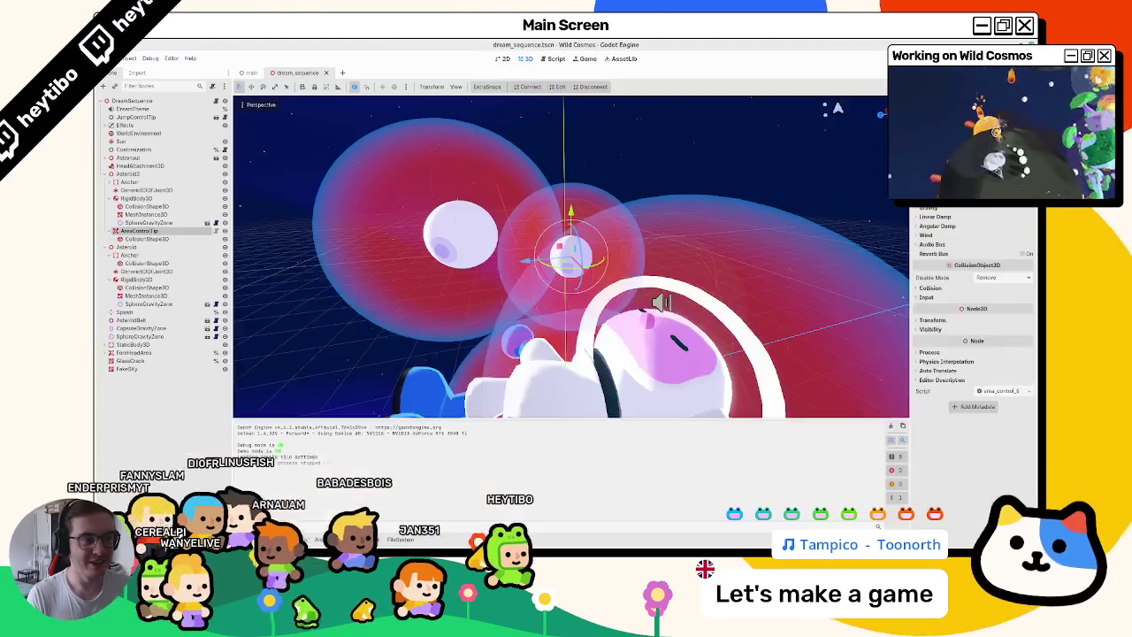
# Open a terminal on the res:// project folder from the FileSystem dock and widen it.
pyautogui.click(390, 536)
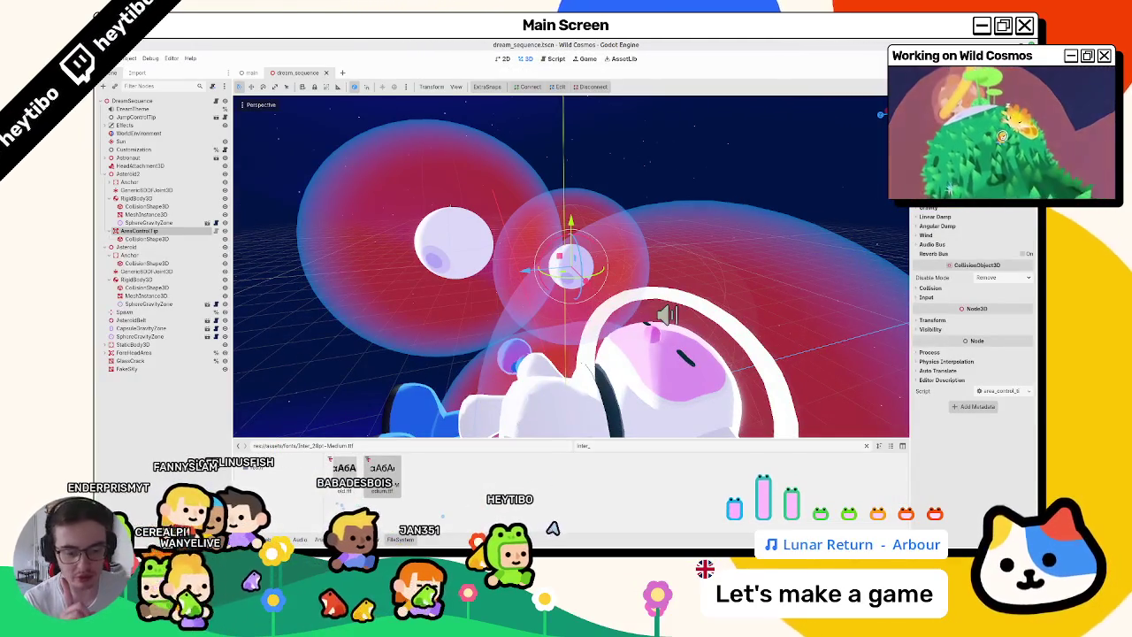
pyautogui.rightClick(269, 473)
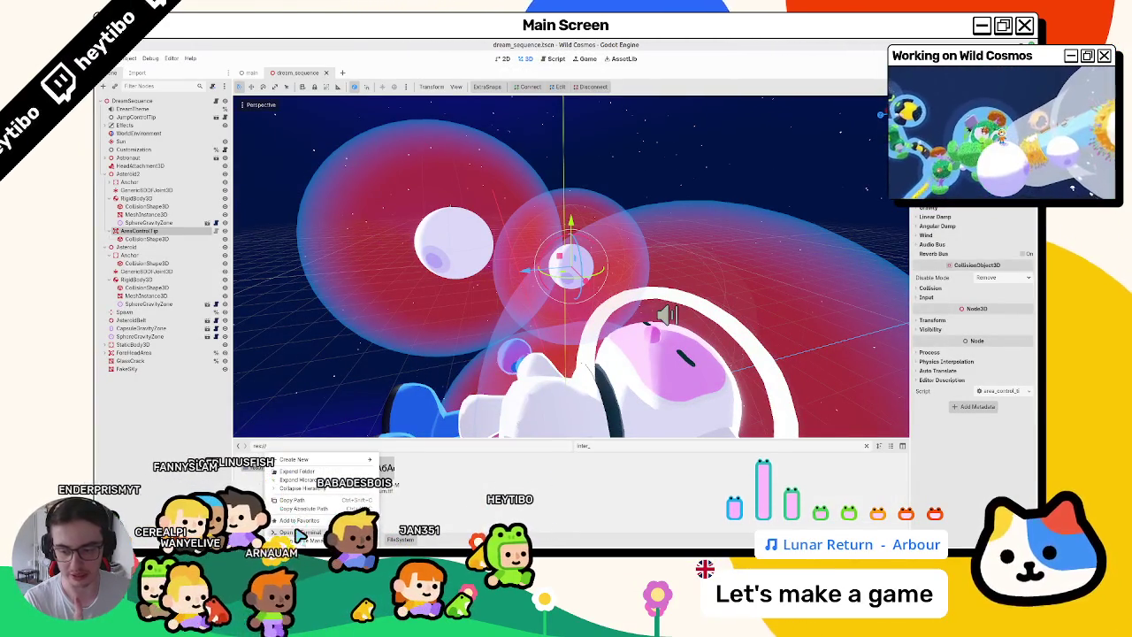
pyautogui.click(305, 504)
pyautogui.moveTo(407, 73); pyautogui.dragTo(836, 80)
# Run git status to list the changed project files and enlarge the terminal.
pyautogui.write('git status')
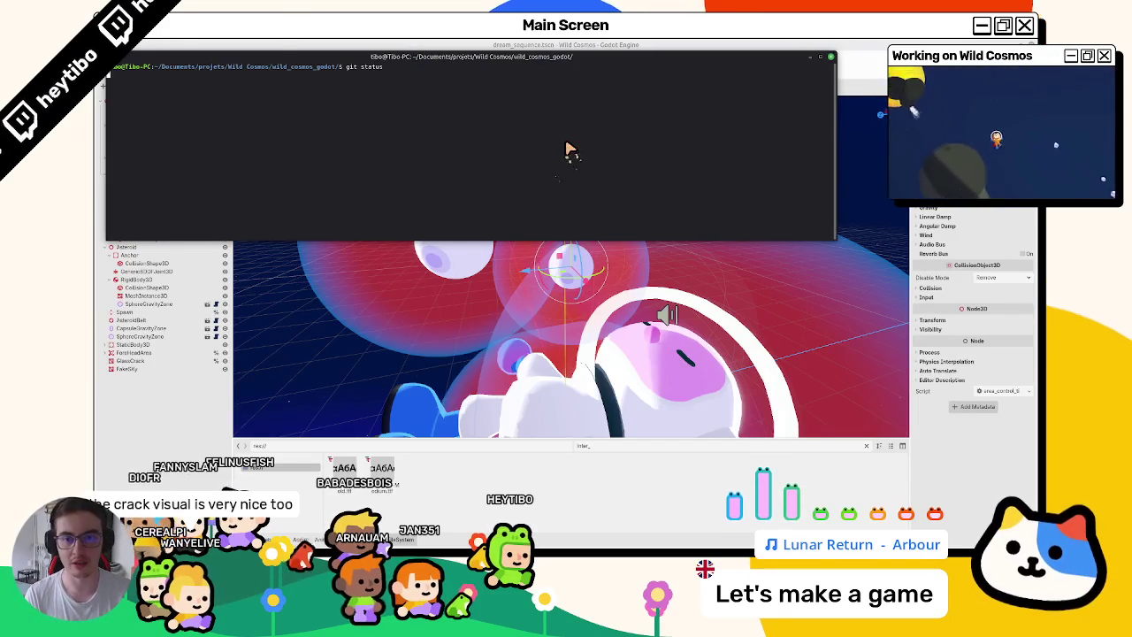
pyautogui.press('Return')
pyautogui.moveTo(834, 240); pyautogui.dragTo(925, 410)
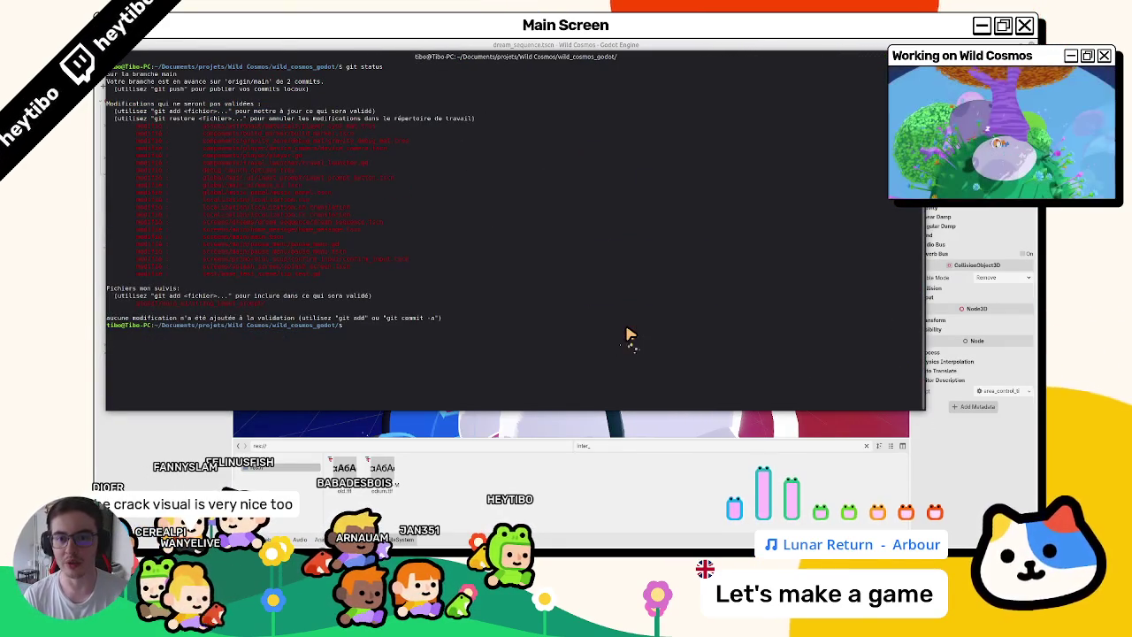
# Scroll through the git diff of the changes, then quit the pager.
pyautogui.write('git diff')
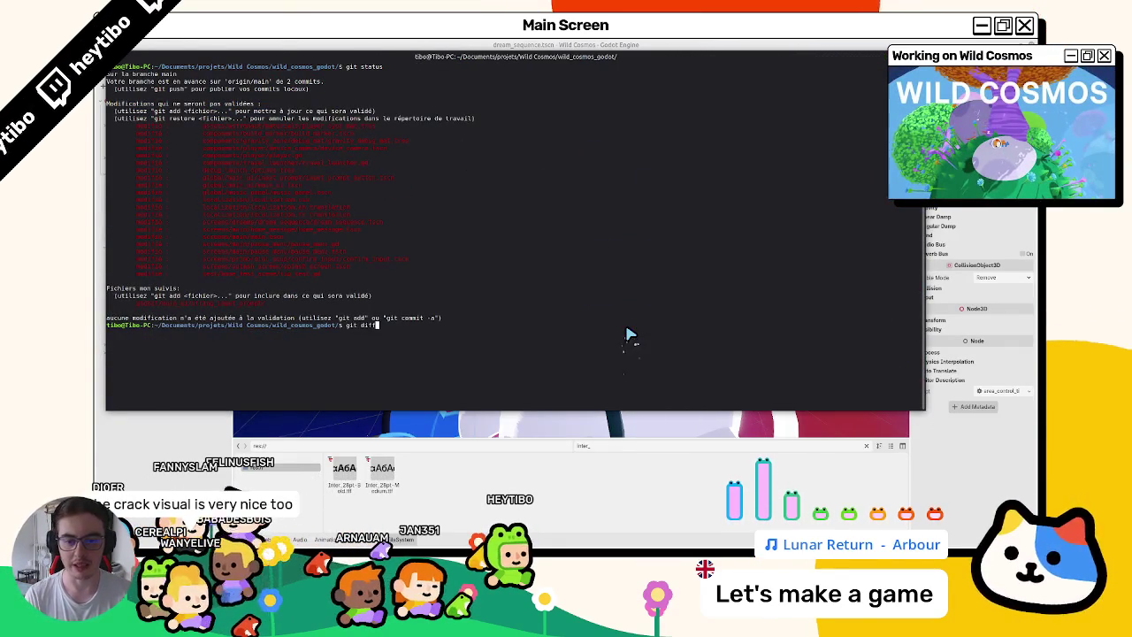
pyautogui.press('Return')
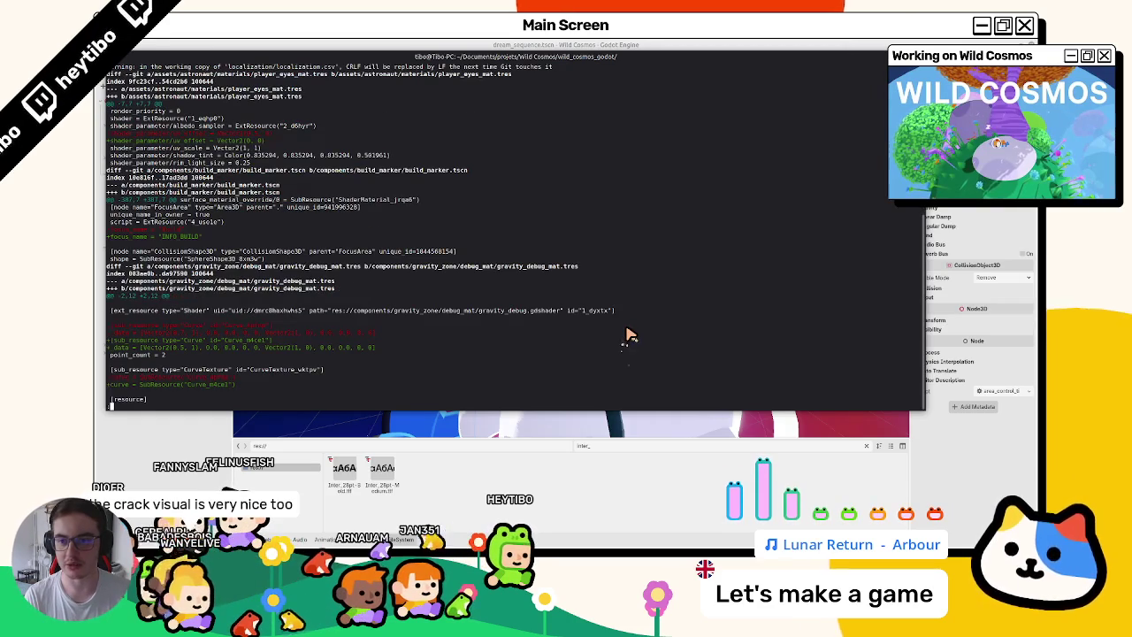
pyautogui.scroll(-4, 627, 335)
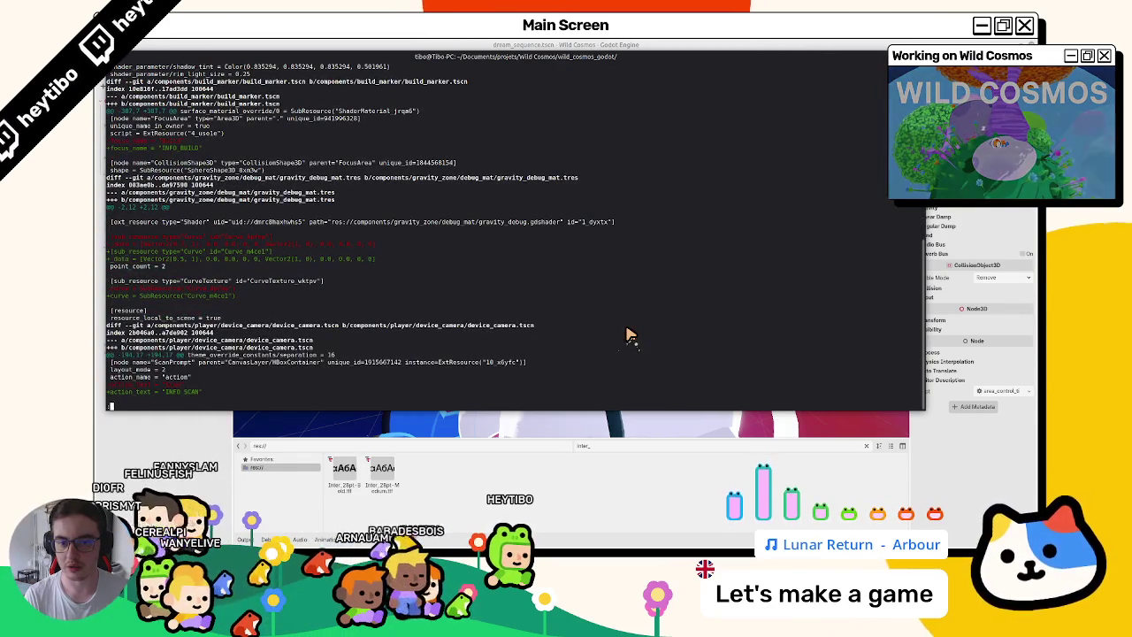
pyautogui.scroll(-1, 628, 336)
pyautogui.scroll(-3, 627, 334)
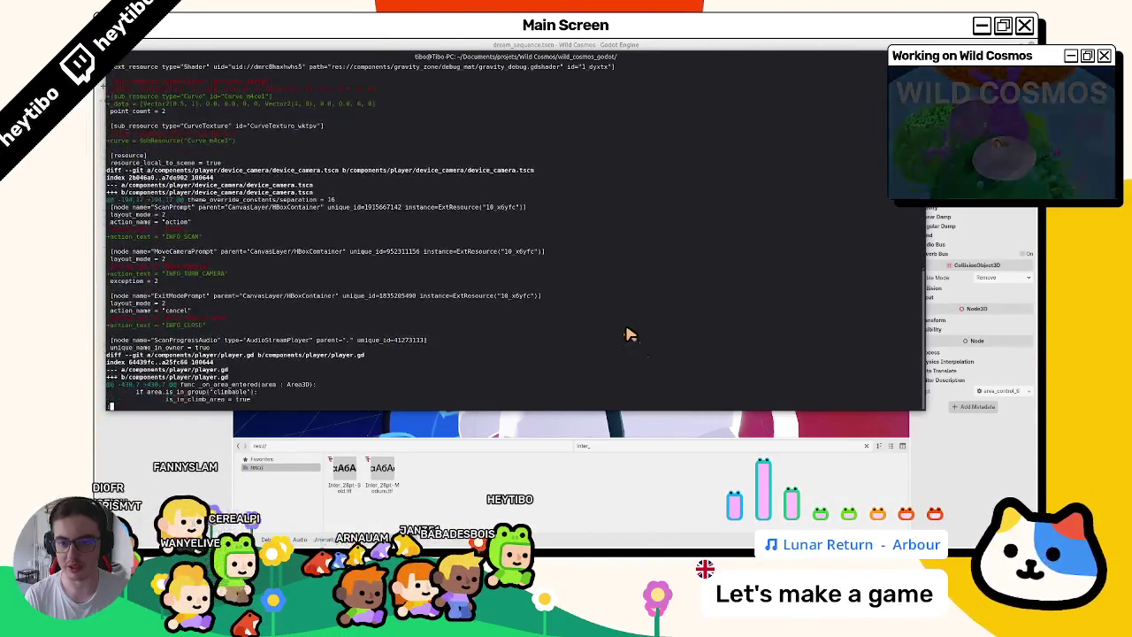
pyautogui.scroll(-7, 626, 334)
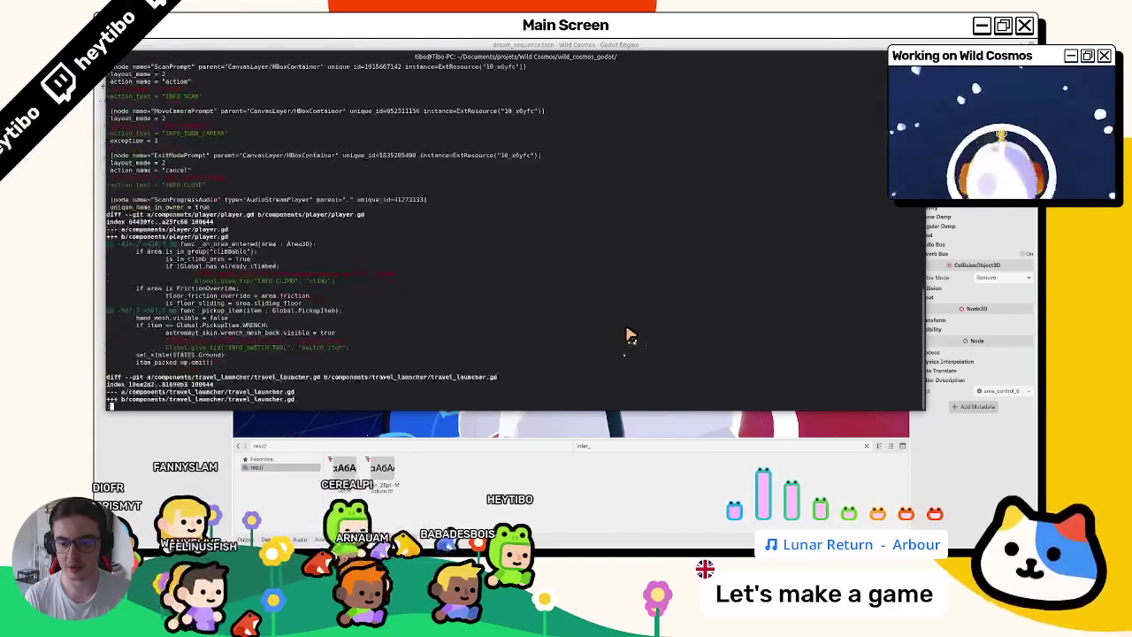
pyautogui.press('q')
# Rerun git status by editing the recalled command.
pyautogui.press('Up')
pyautogui.press('BackSpace')
pyautogui.press('BackSpace')
pyautogui.press('BackSpace')
pyautogui.write('status')
pyautogui.press('Return')
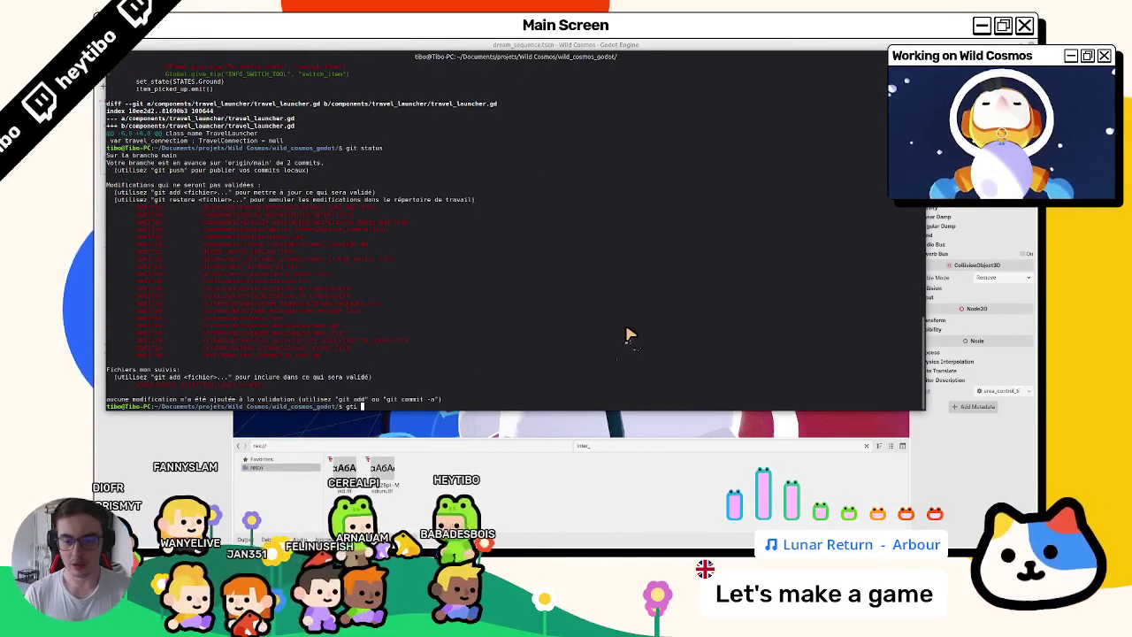
# Stage all changes with git add . and confirm them with git status.
pyautogui.write('git add .')
pyautogui.press('Return')
pyautogui.write('git status')
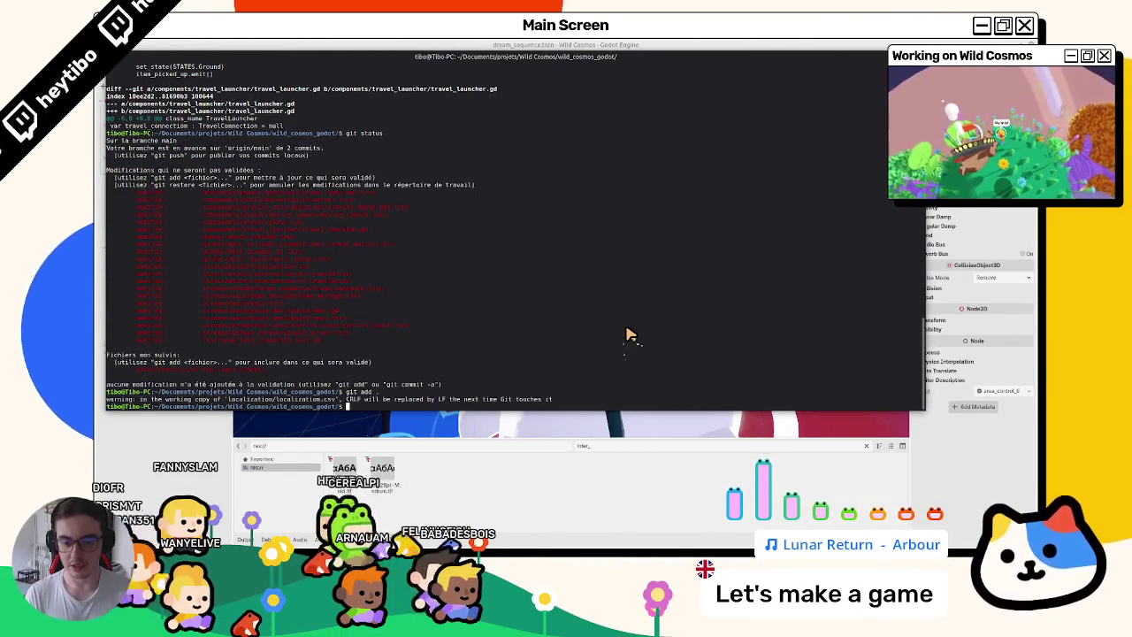
pyautogui.press('Return')
# Commit the staged files with message 'update: prompt localization text'.
pyautogui.write('git commit -m')
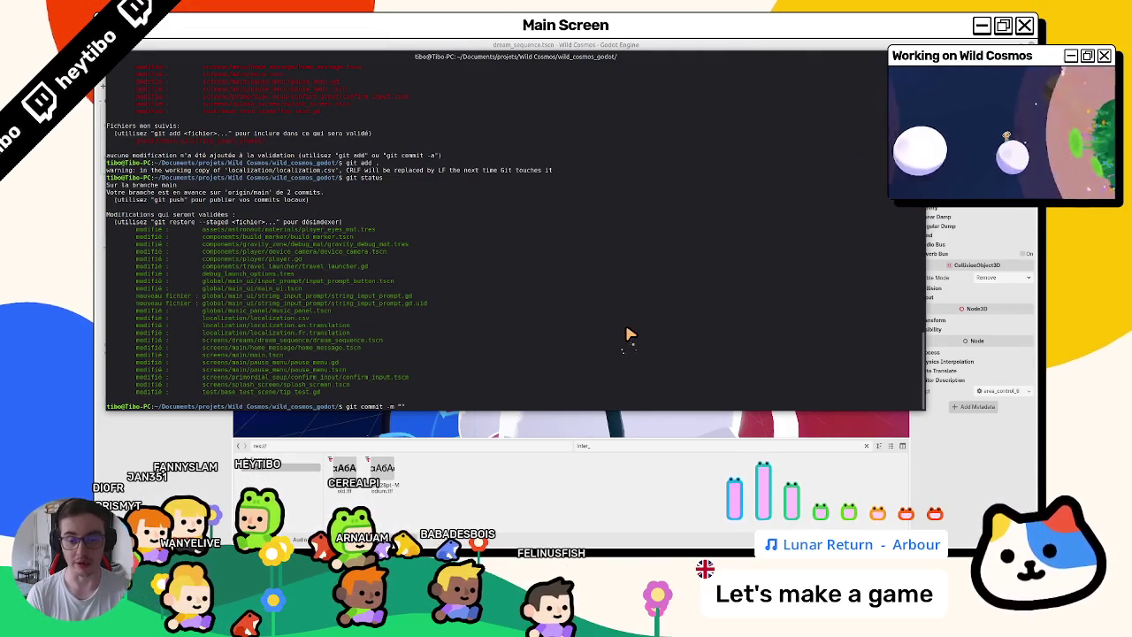
pyautogui.write('update: ')
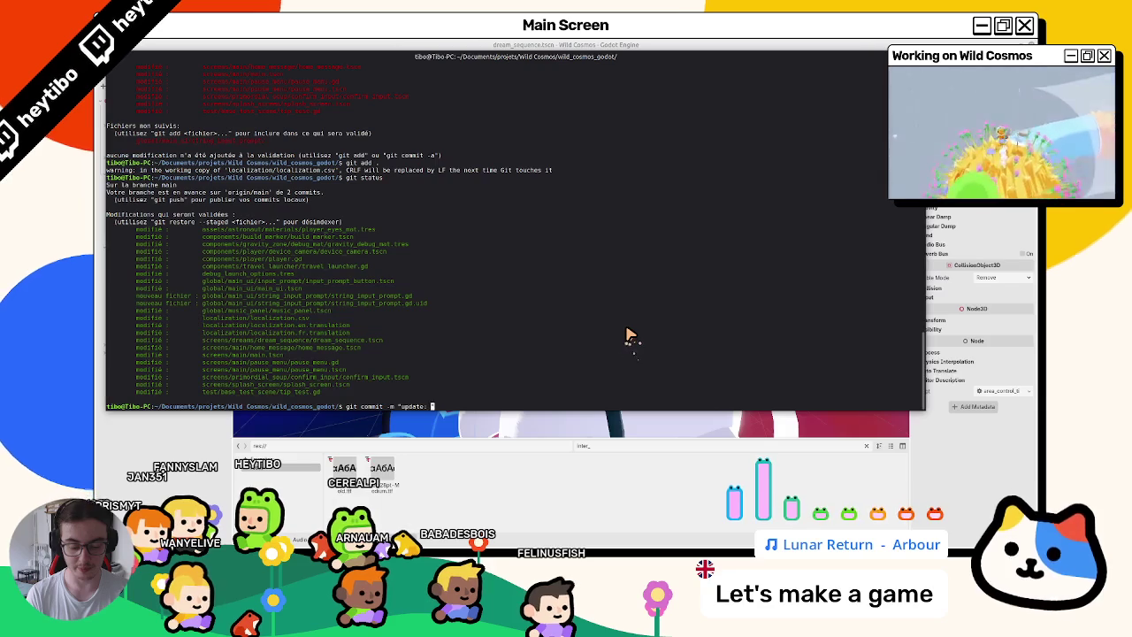
pyautogui.write('prompt text"')
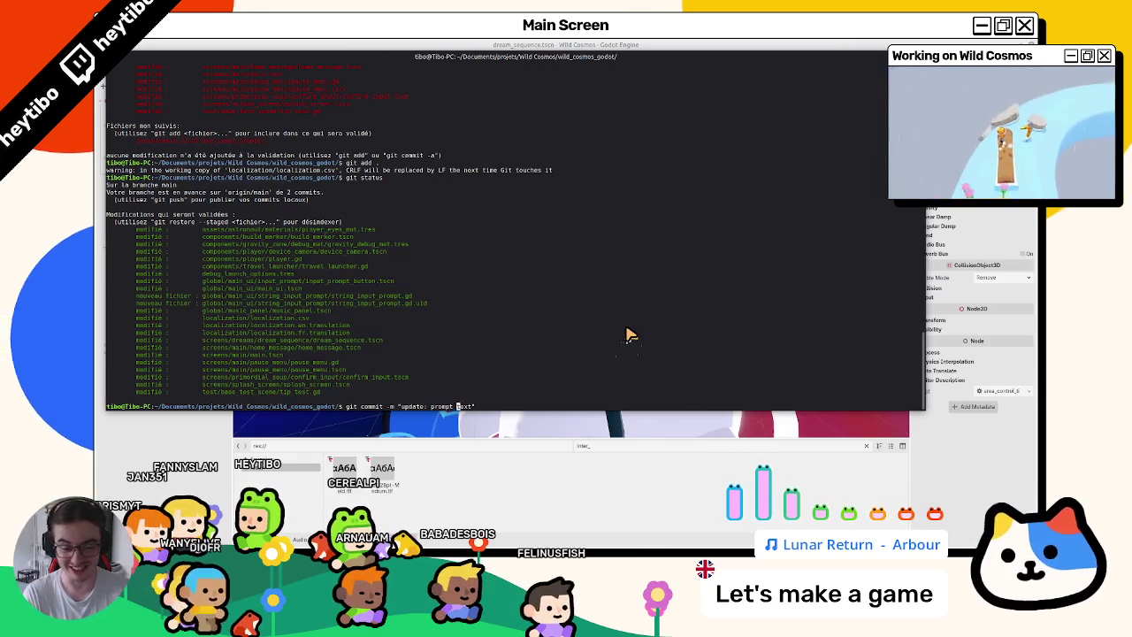
pyautogui.press('Left')
pyautogui.press('Left')
pyautogui.press('Left')
pyautogui.write('local')
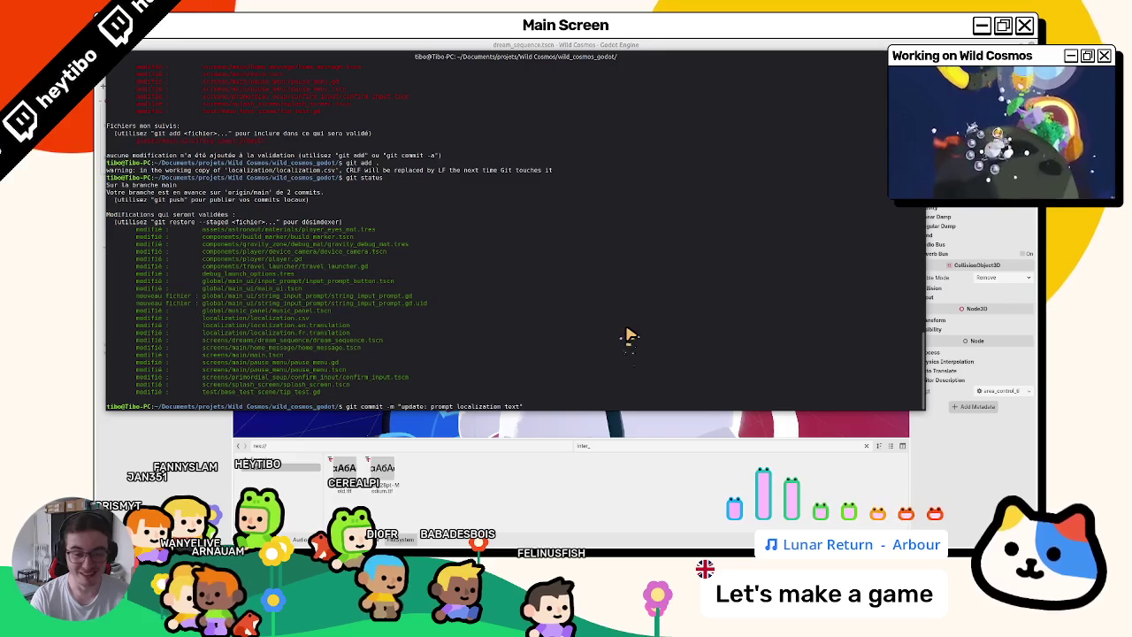
pyautogui.press('Return')
# Recheck git status after the commit and clear the terminal.
pyautogui.press('Up')
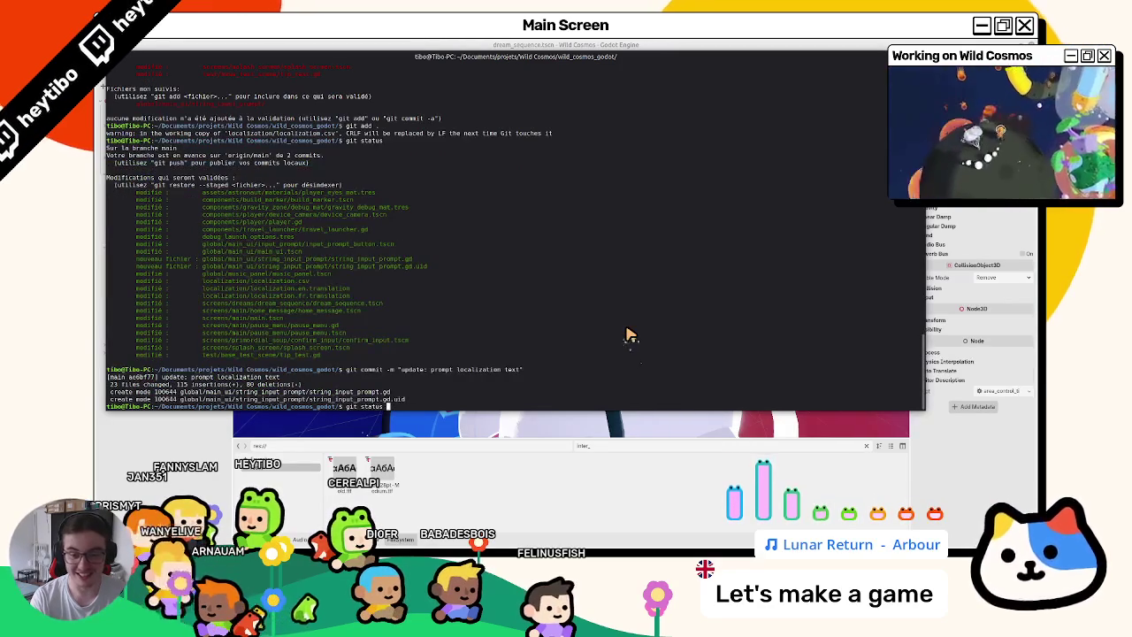
pyautogui.press('Return')
pyautogui.hotkey('ctrl', 'l')
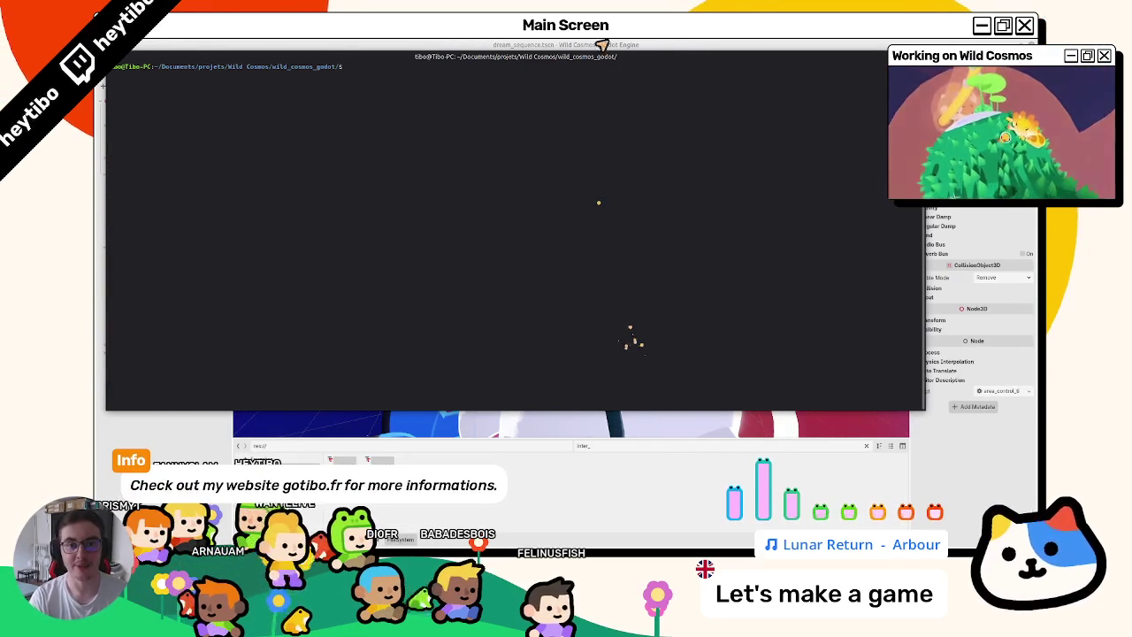
# Hide the drop-down terminal with F12 and switch to the localization spreadsheet.
pyautogui.press('F12')
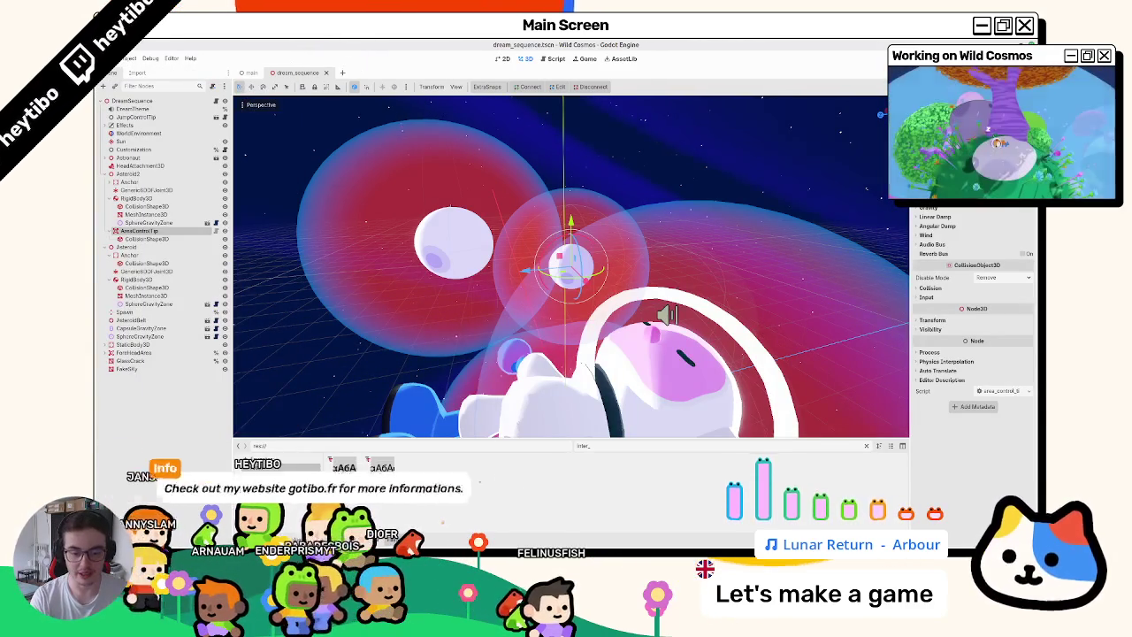
pyautogui.hotkey('alt', 'Tab')
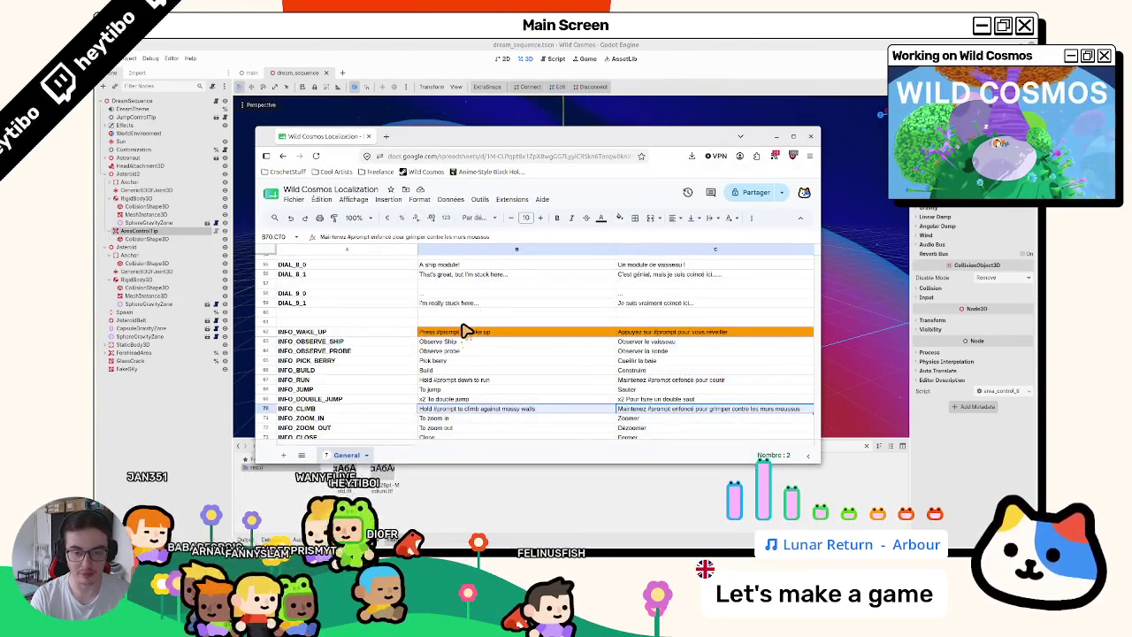
# Select the INFO text block B62–B79 and inspect the 'x2 To double jump' text in B69.
pyautogui.scroll(-2, 467, 328)
pyautogui.scroll(2, 447, 328)
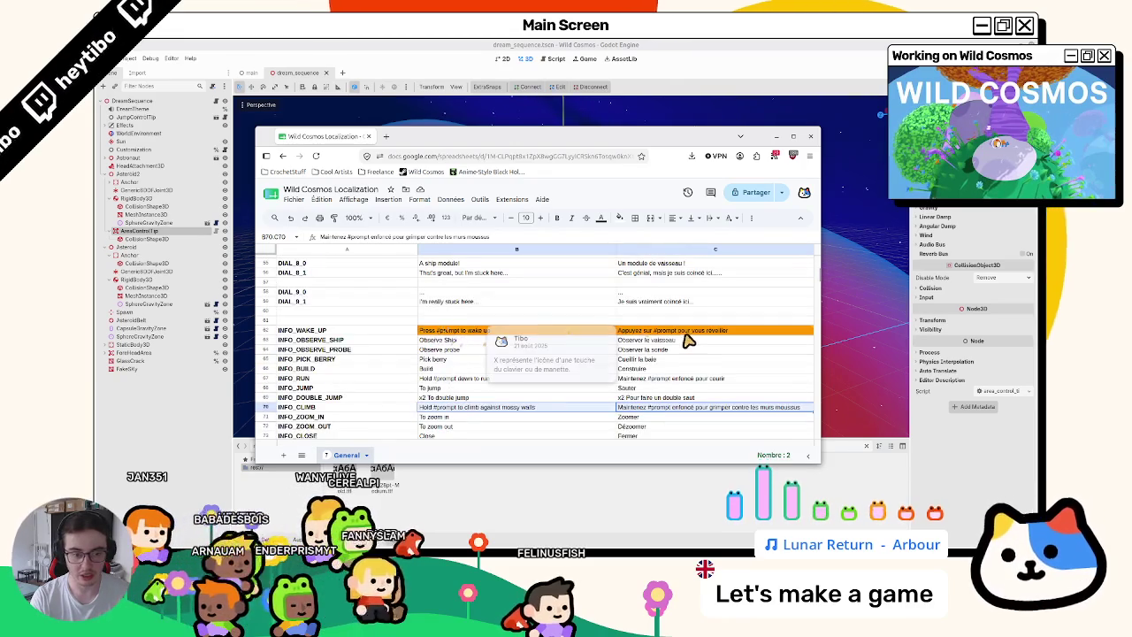
pyautogui.scroll(-3, 571, 383)
pyautogui.moveTo(438, 352); pyautogui.dragTo(456, 409)
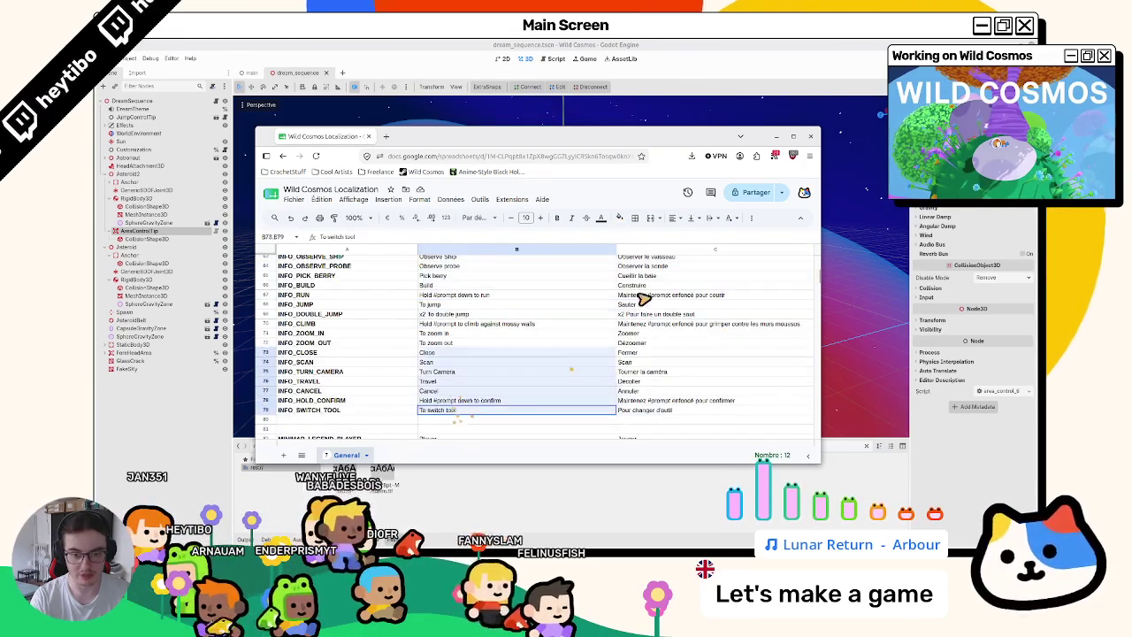
pyautogui.hotkey('ctrl', 'shift', 'Up')
pyautogui.scroll(-5, 511, 352)
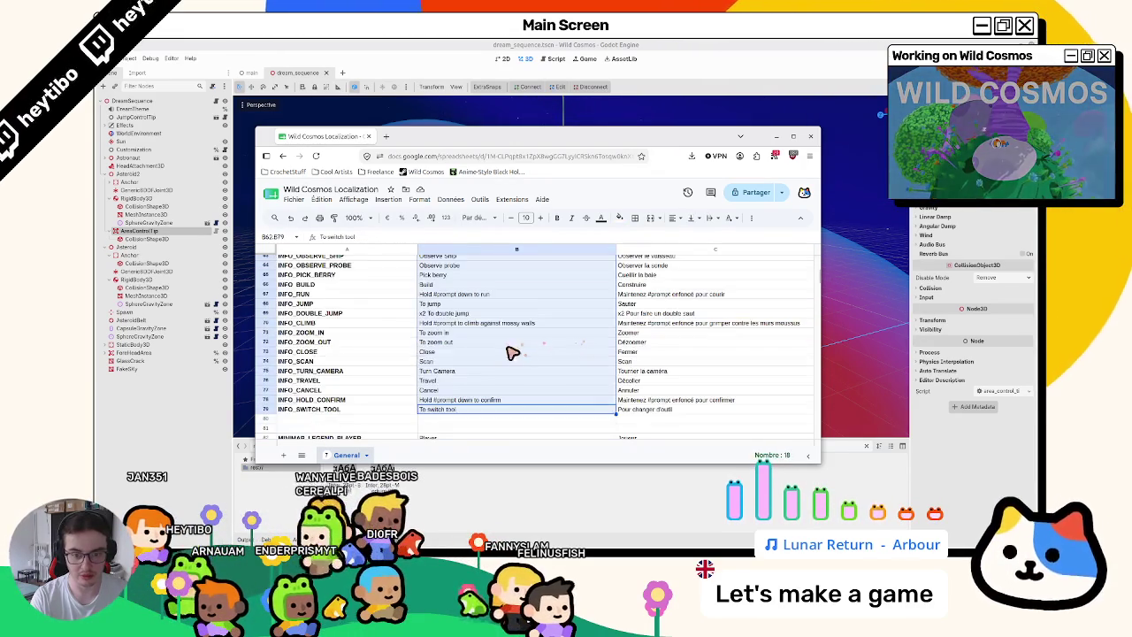
pyautogui.click(447, 313)
pyautogui.scroll(-3, 449, 328)
pyautogui.scroll(3, 447, 340)
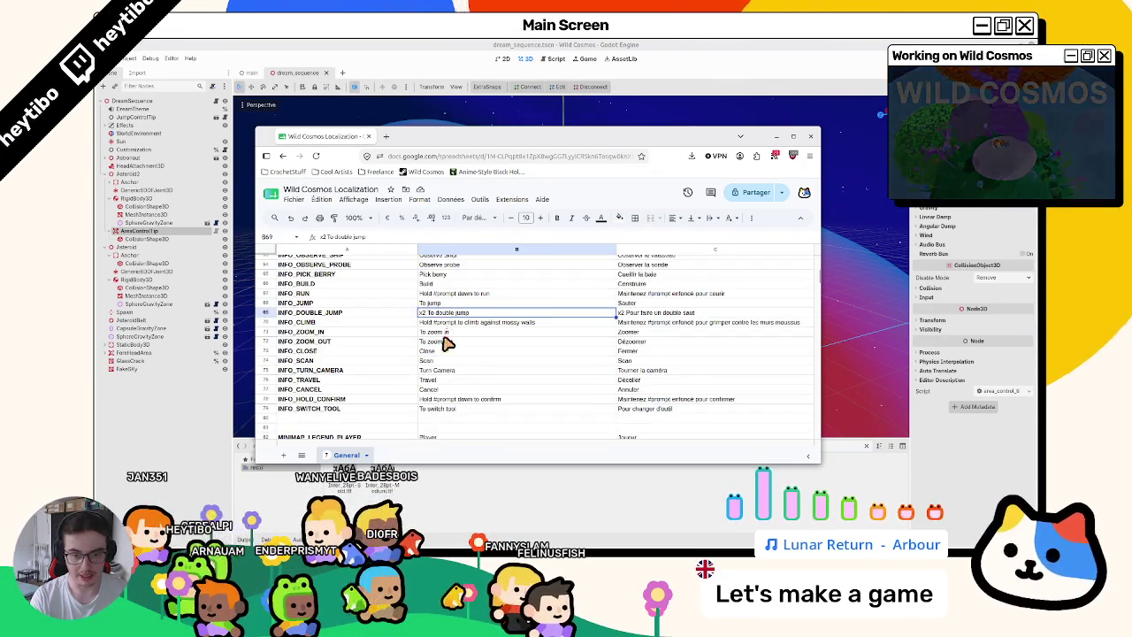
# Check the confirm prompt, Cancel, Observe Ship and wake-up prompt texts in B78, B77, B63, B62.
pyautogui.click(426, 400)
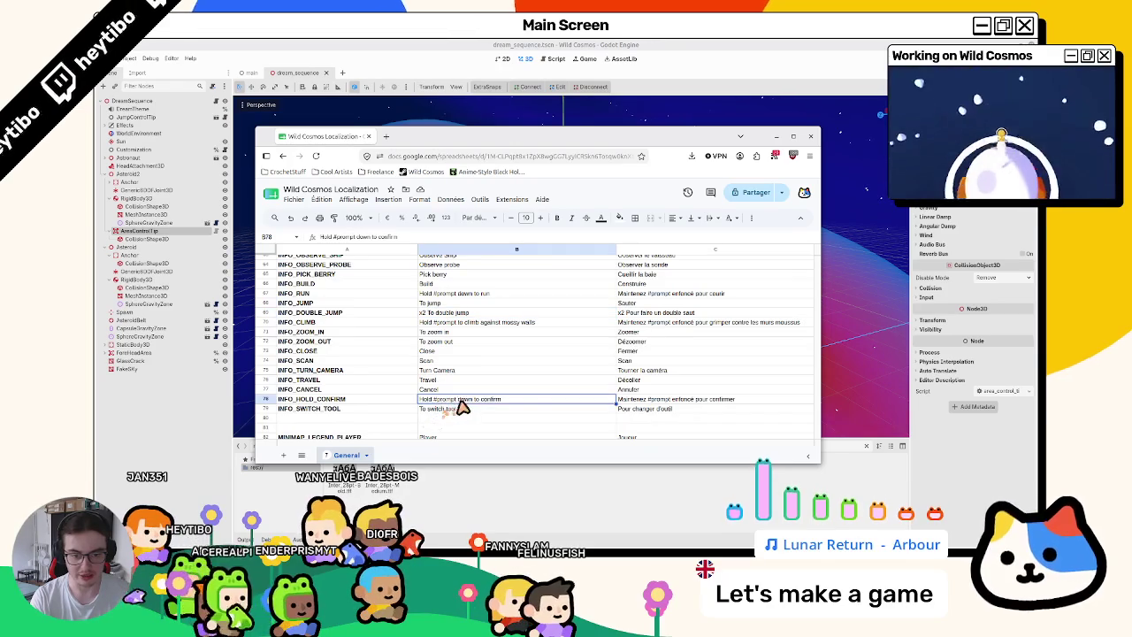
pyautogui.click(476, 389)
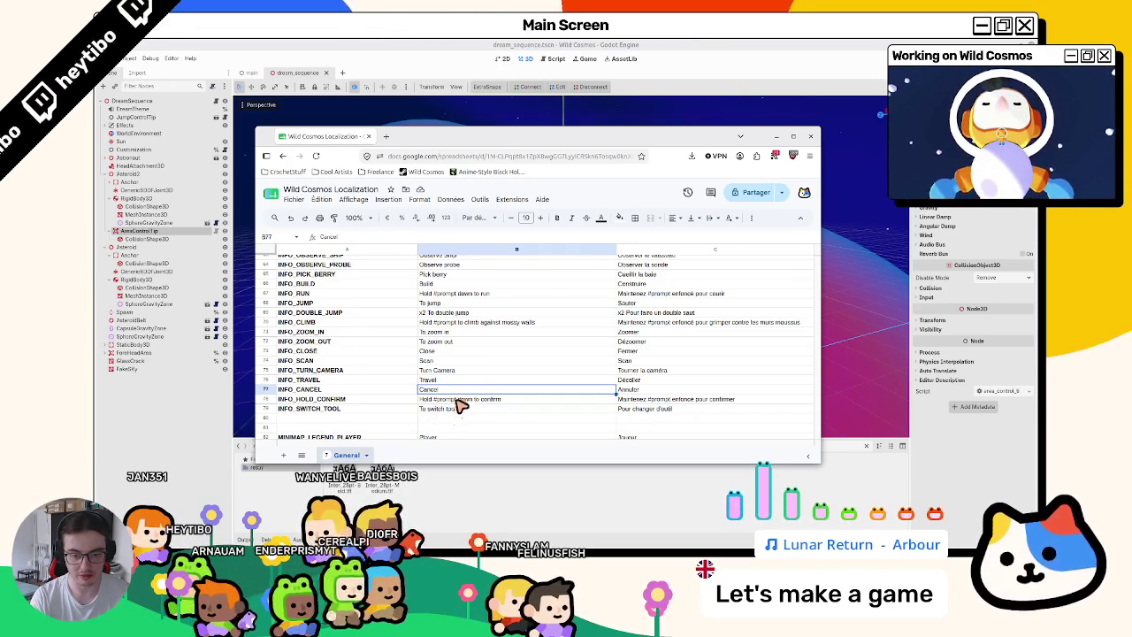
pyautogui.click(457, 400)
pyautogui.scroll(5, 453, 407)
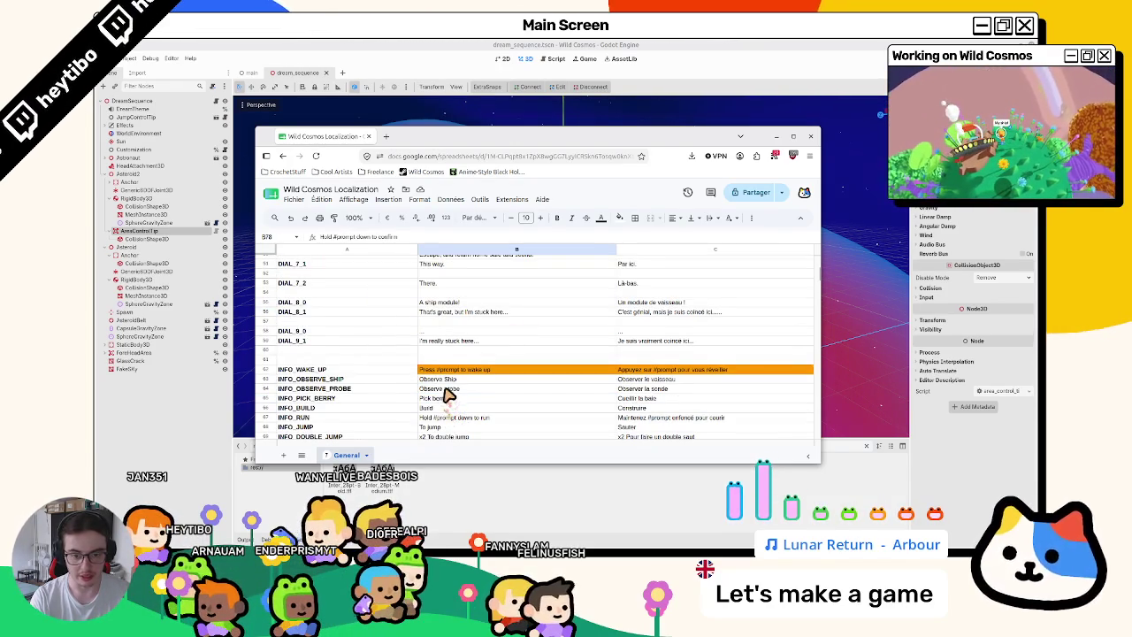
pyautogui.click(452, 381)
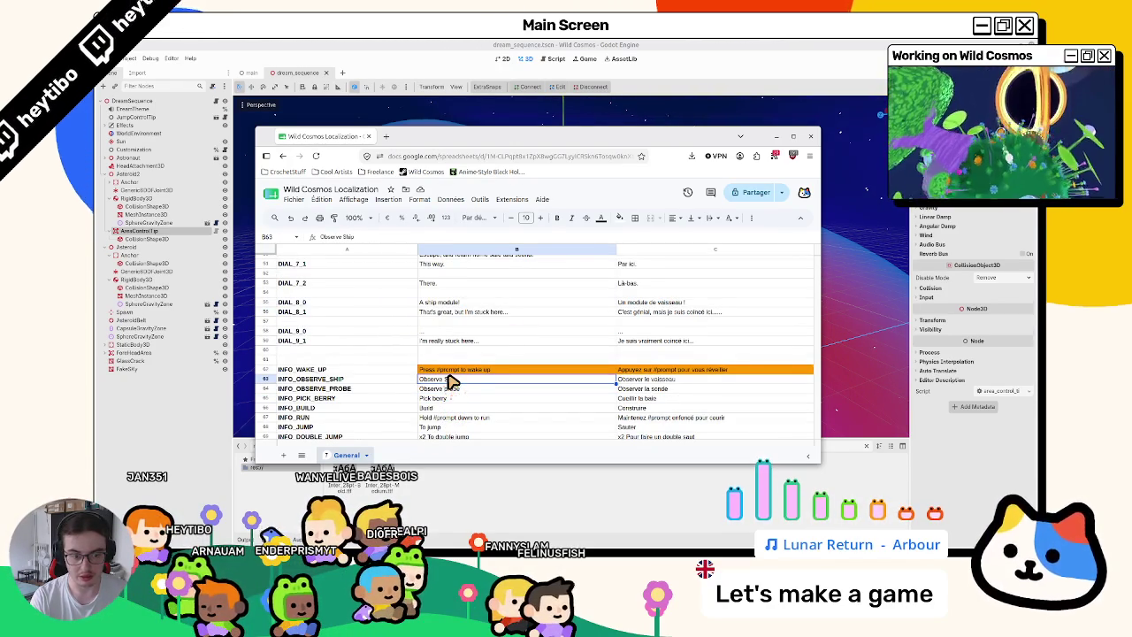
pyautogui.click(450, 371)
# Close the spreadsheet window and launch Wild Cosmos from Godot with F5.
pyautogui.scroll(-5, 450, 376)
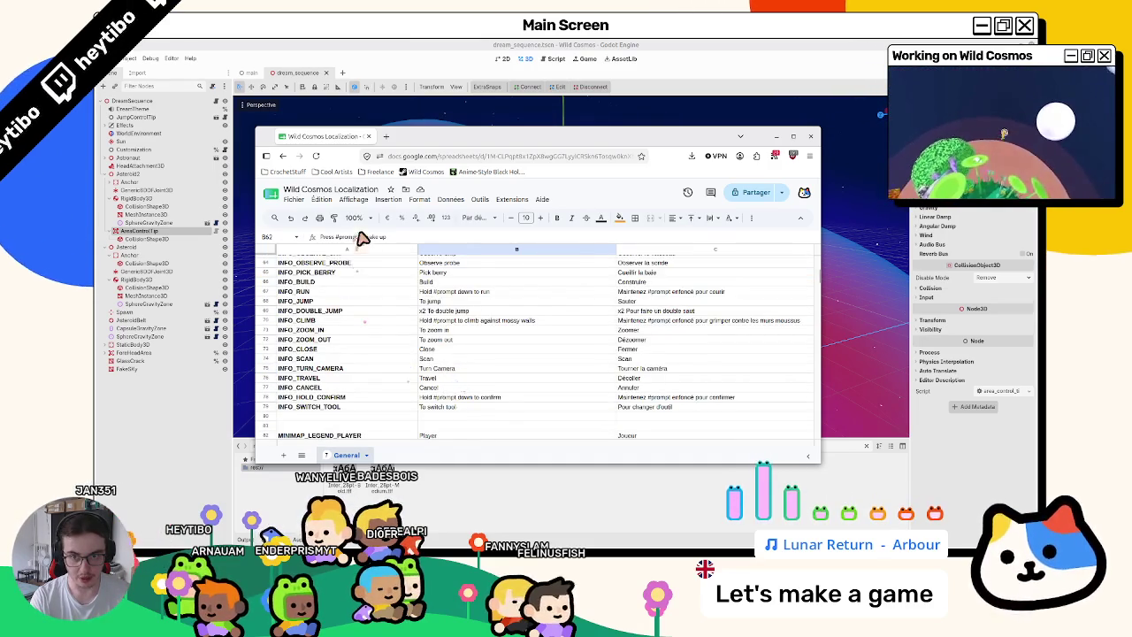
pyautogui.click(455, 42)
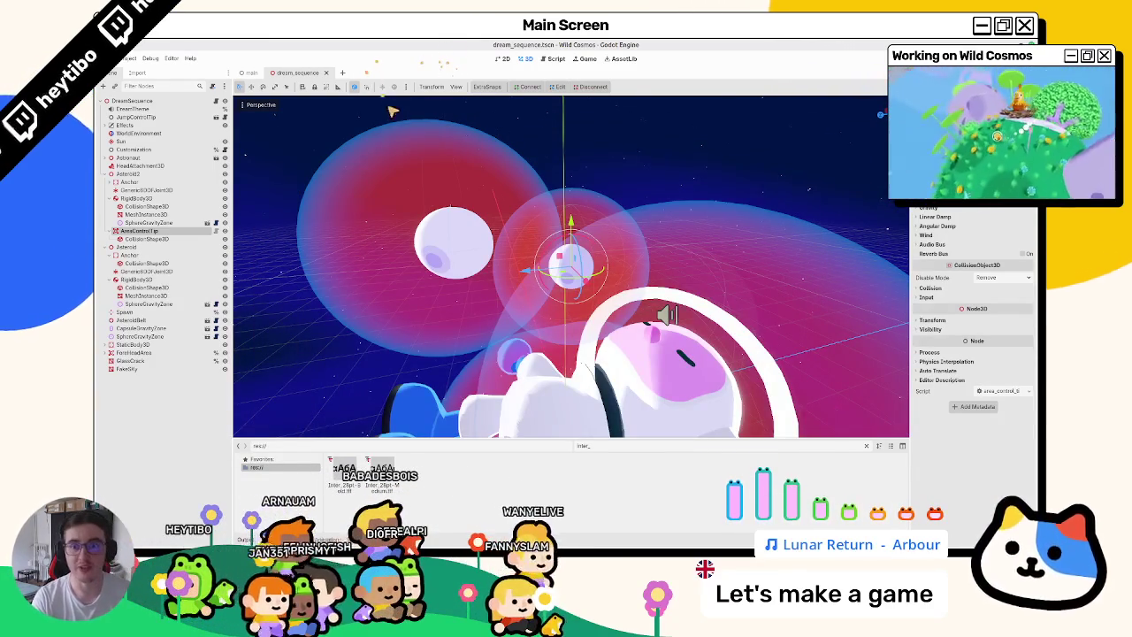
pyautogui.press('F5')
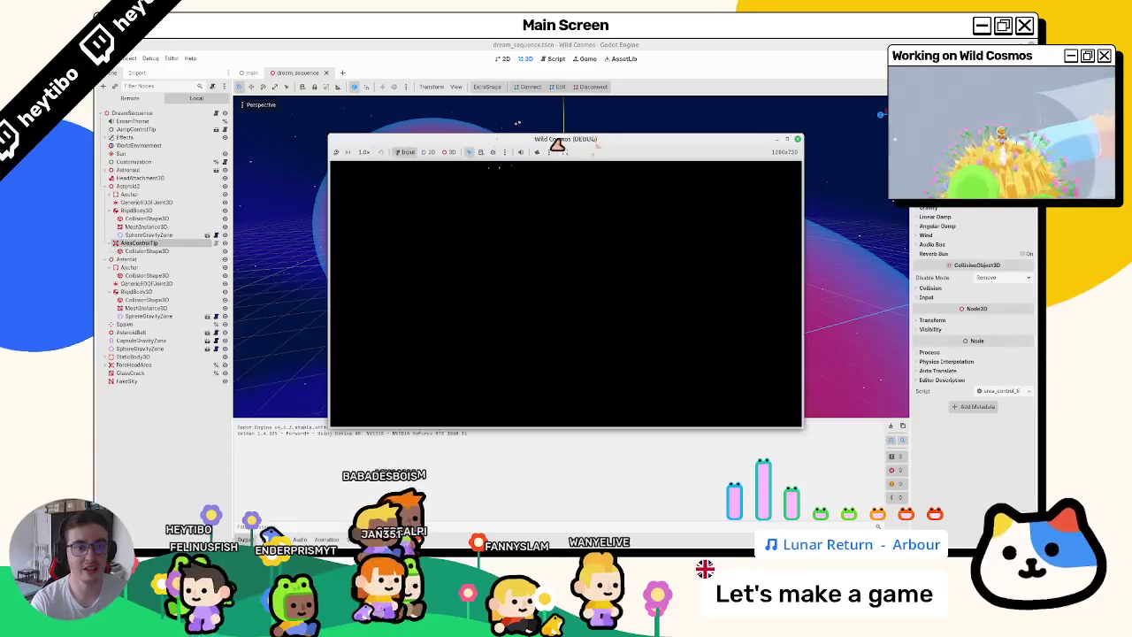